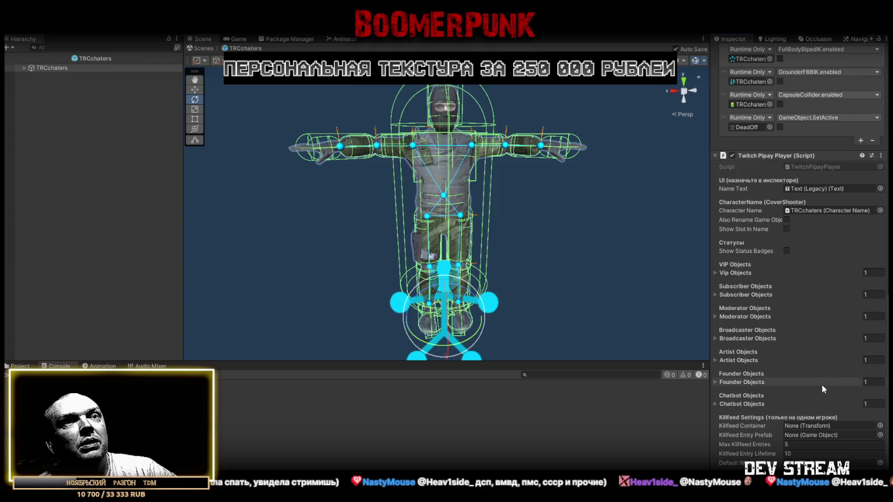
List the CoverShooter Scripts > Util project files, then hide Unity to reveal the desktop.
mouse_move(745, 454)
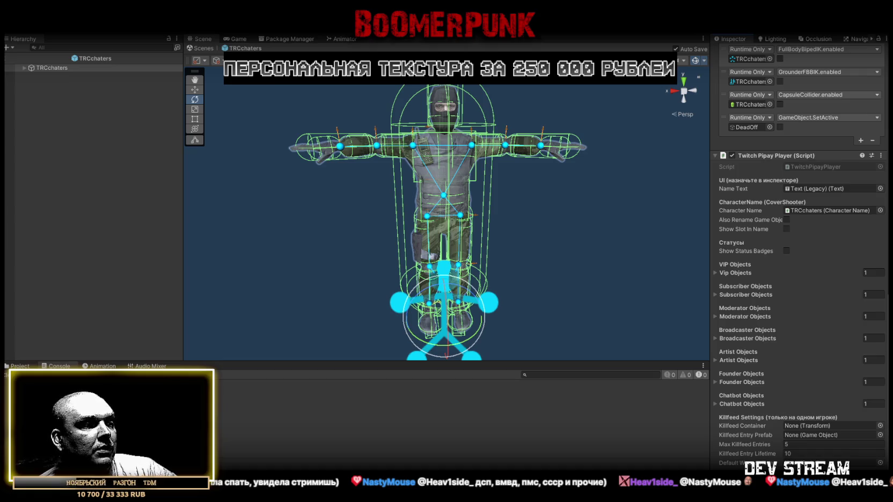
left_click(20, 366)
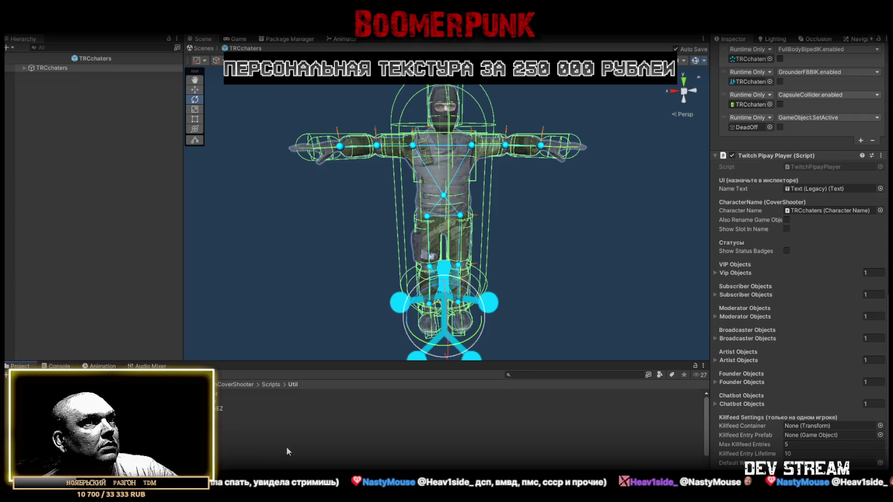
scroll(286, 447, "down", 3)
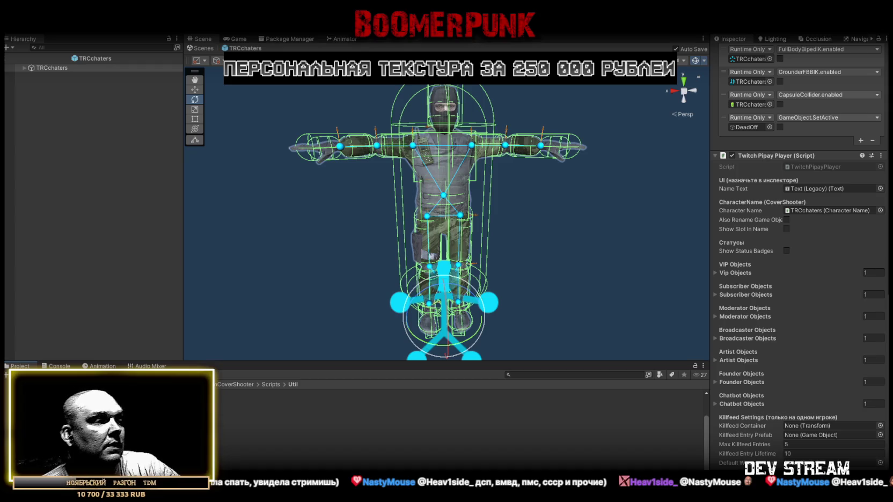
key("super+d")
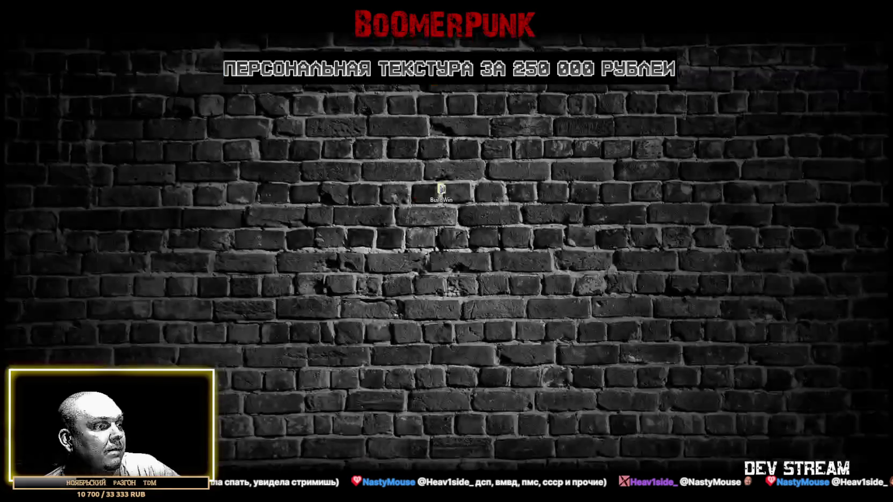
Switch to Visual Studio and show KillfeedManager.cs from the top, highlighting the class name.
key("super+d")
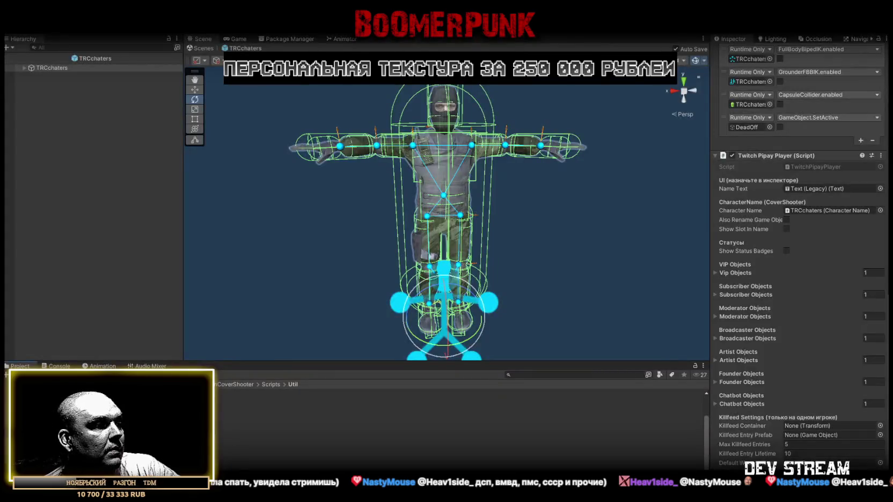
key("super+d")
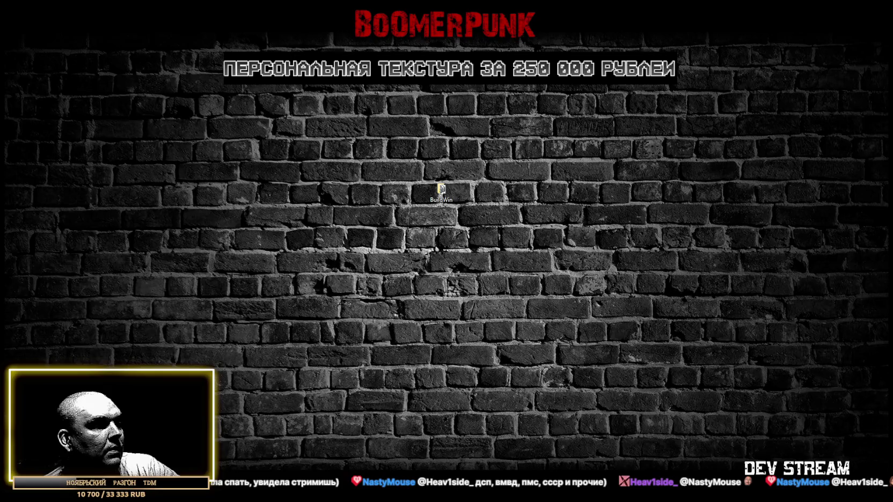
key("super+d")
key("alt+Tab")
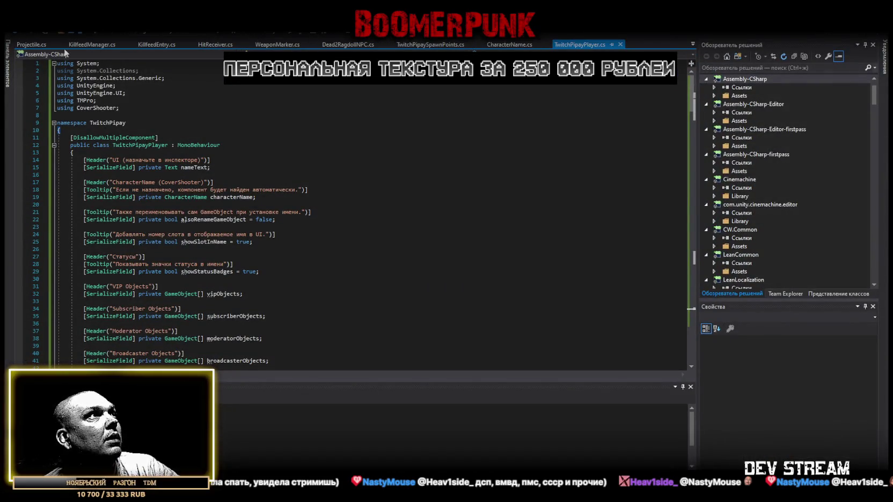
left_click(87, 44)
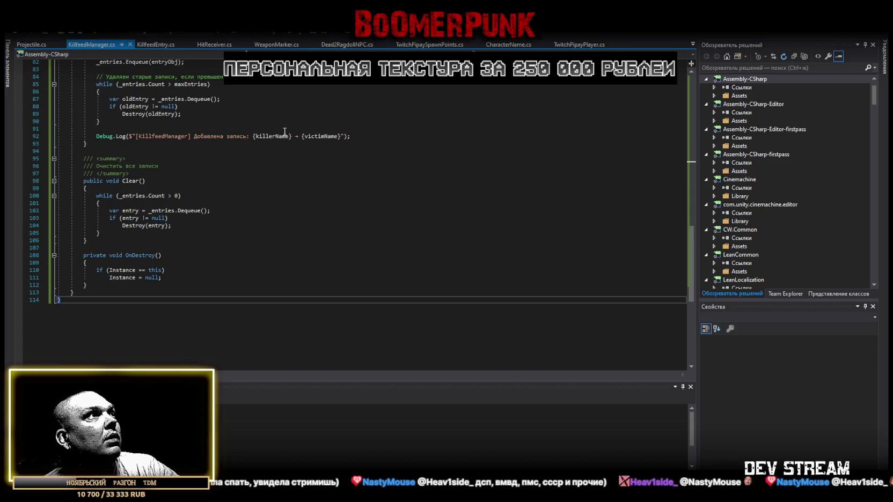
scroll(216, 195, "up", 20)
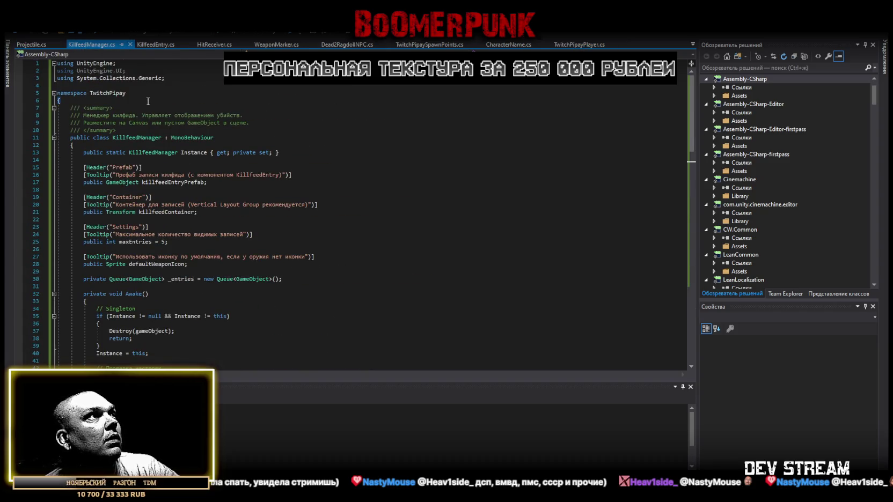
left_click(133, 138)
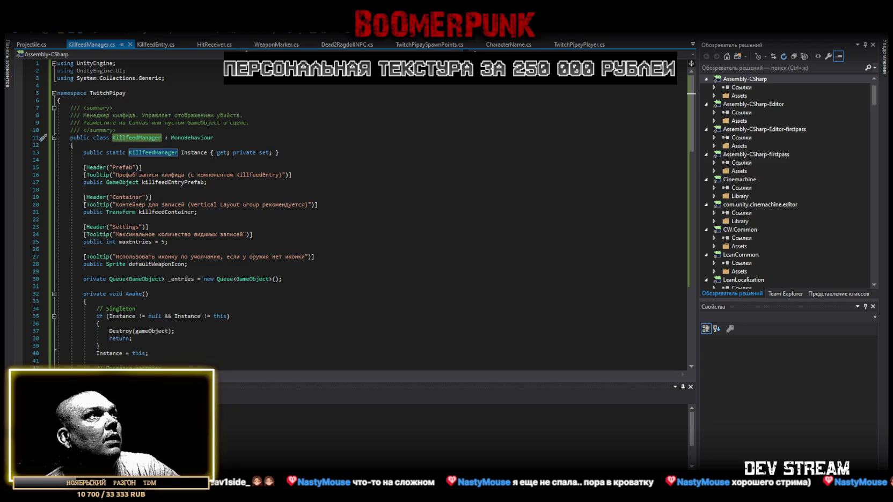
Replace WeaponMarker.cs with the new owner-name and owner-player code and save it.
left_click(277, 45)
key("ctrl+a")
key("ctrl+v")
key("ctrl+s")
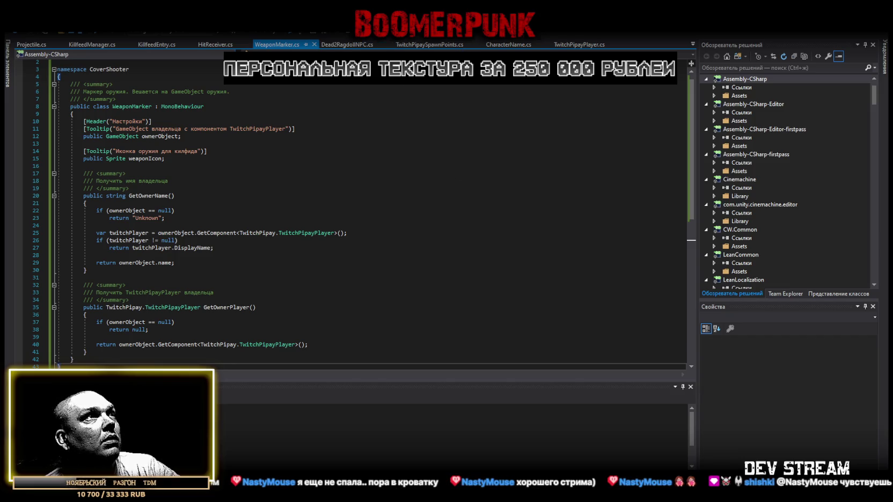
Replace Dead2RagdollNPC.cs with the victim-name lookup code, format it and save.
left_click(347, 45)
scroll(189, 268, "down", 10)
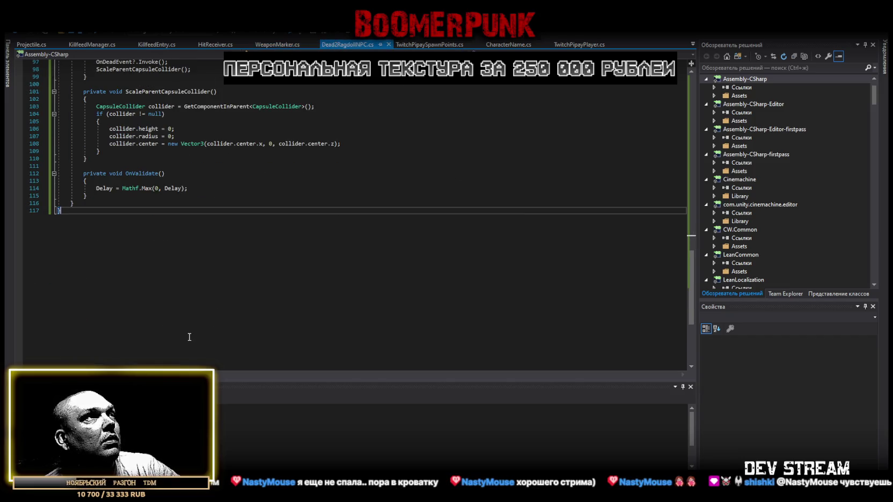
key("ctrl+a")
key("ctrl+k")
key("ctrl+d")
left_click(199, 322)
key("ctrl+s")
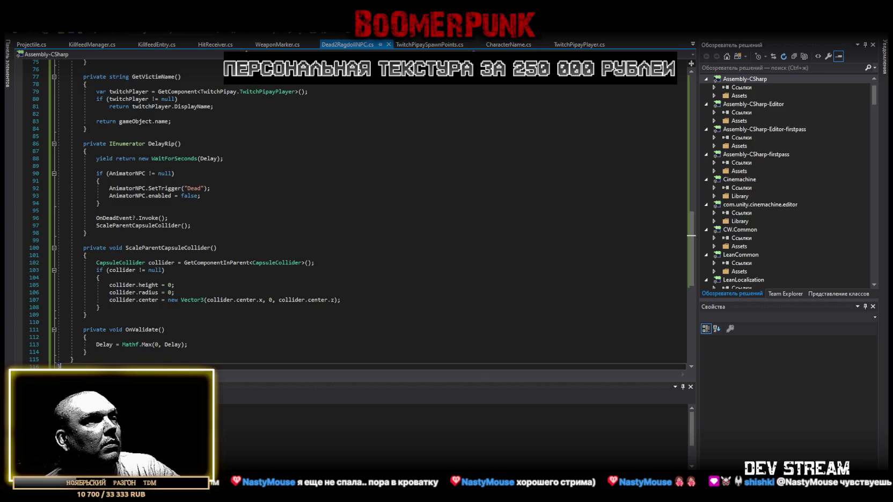
Paste the updated code into Dead2RagdollNPC.cs once more, reformat and resave it.
scroll(198, 344, "down", 5)
key("ctrl+a")
key("ctrl+k")
key("ctrl+d")
scroll(199, 317, "down", 3)
left_click(199, 317)
key("ctrl+s")
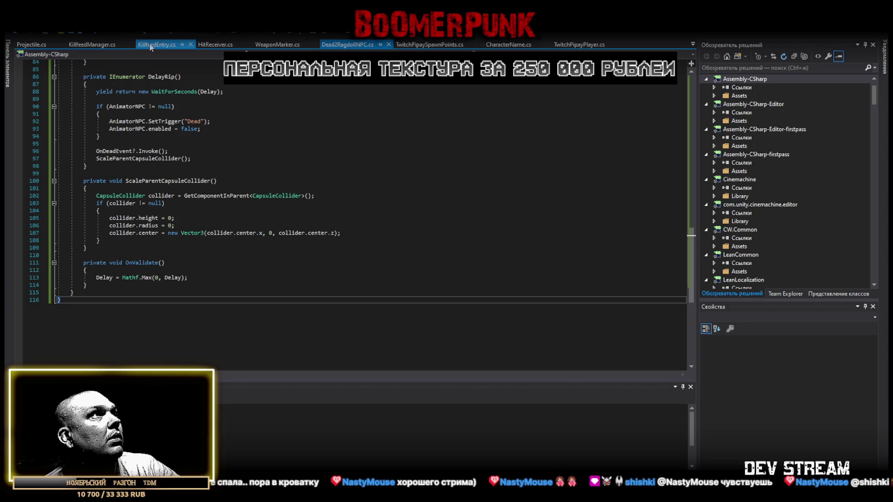
Close KillfeedEntry.cs and replace KillfeedManager.cs with the _activeEntries auto-destroy version.
left_click(191, 46)
left_click(108, 45)
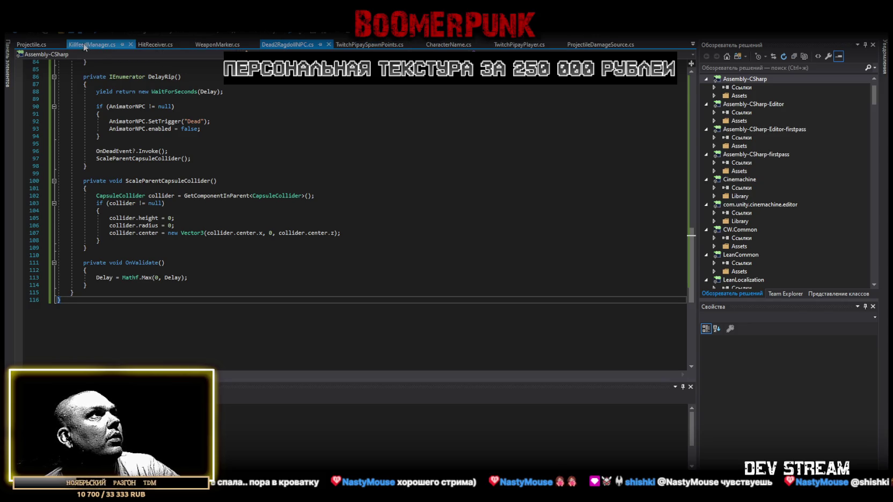
scroll(232, 310, "down", 20)
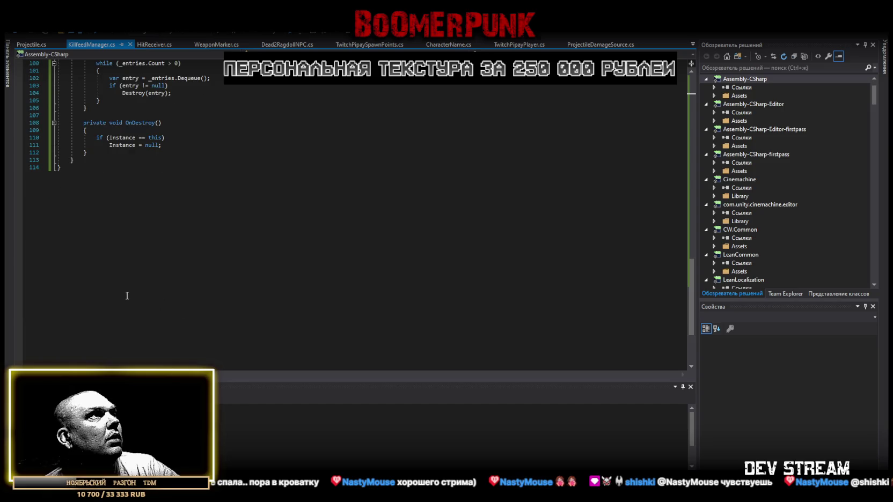
key("ctrl+a")
key("ctrl+v")
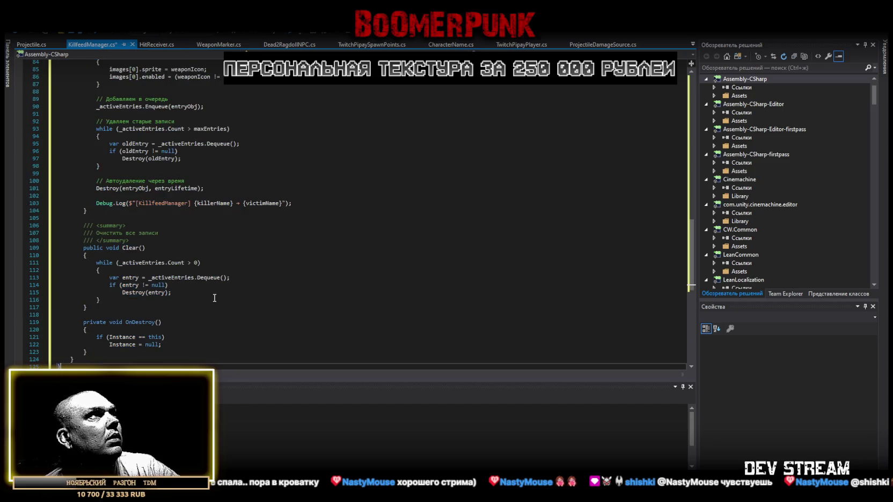
scroll(214, 298, "down", 6)
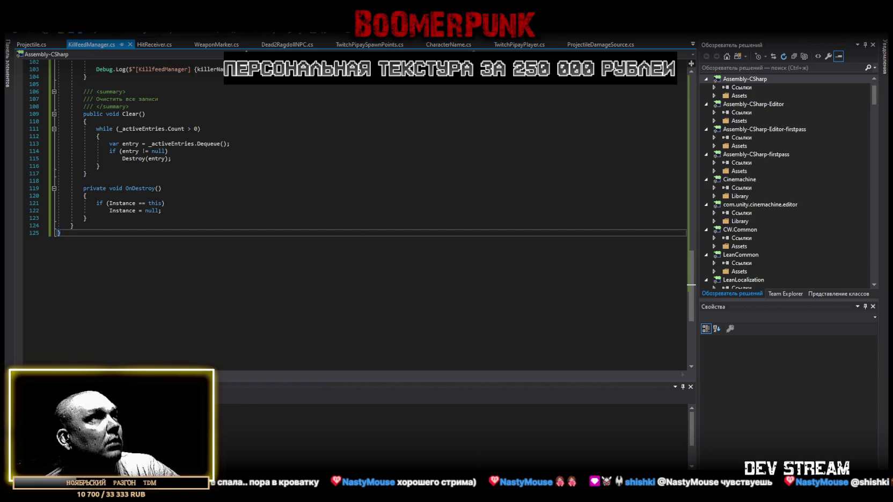
left_click(519, 44)
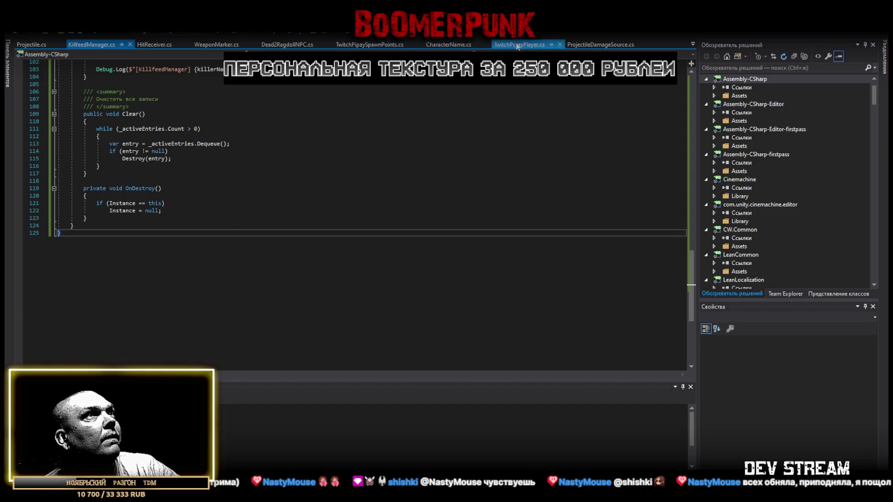
Paste the new code into TwitchPipayPlayer.cs, save it, and return to Unity.
scroll(292, 299, "down", 9)
scroll(291, 298, "down", 20)
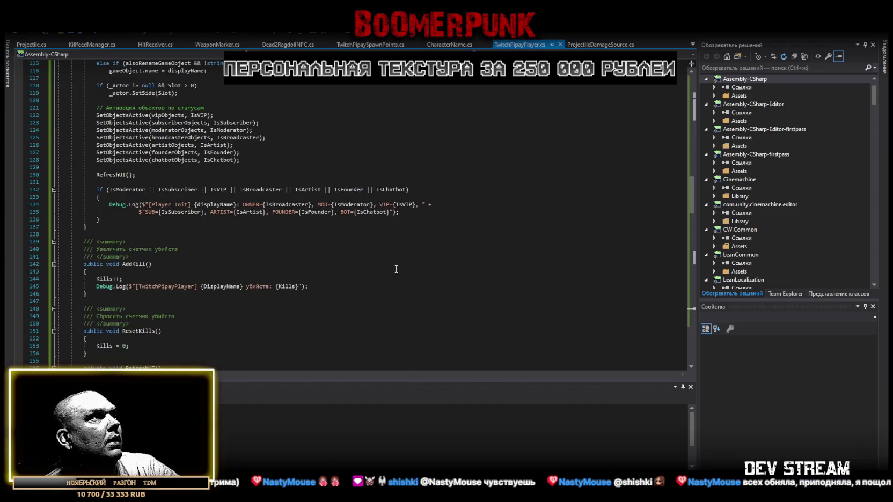
scroll(386, 274, "down", 10)
key("ctrl+a")
key("ctrl+v")
key("ctrl+s")
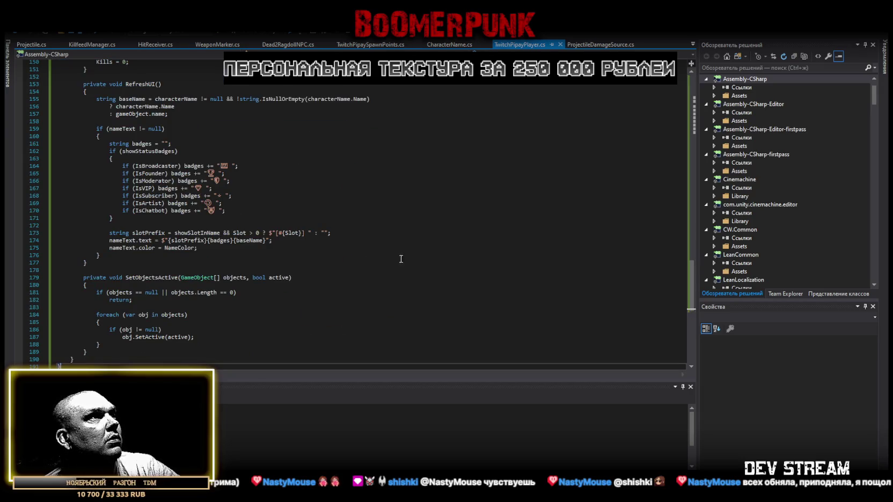
key("alt+Tab")
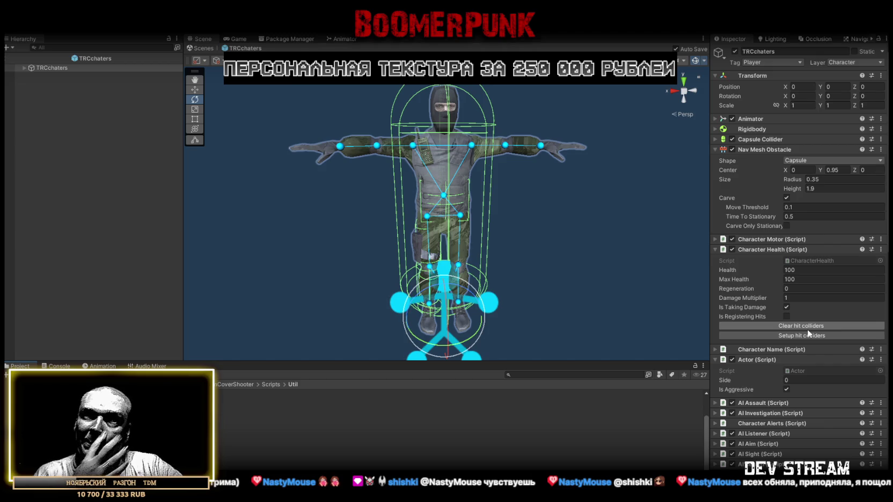
Scroll the Inspector to Twitch Pipay Player, then exit the TRCchaters prefab to SampleScene.
scroll(817, 349, "down", 10)
scroll(815, 354, "down", 5)
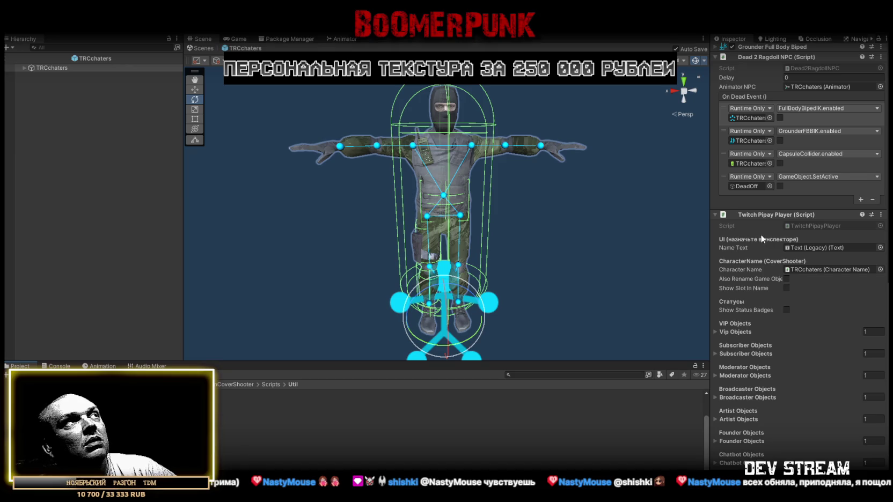
left_click(202, 47)
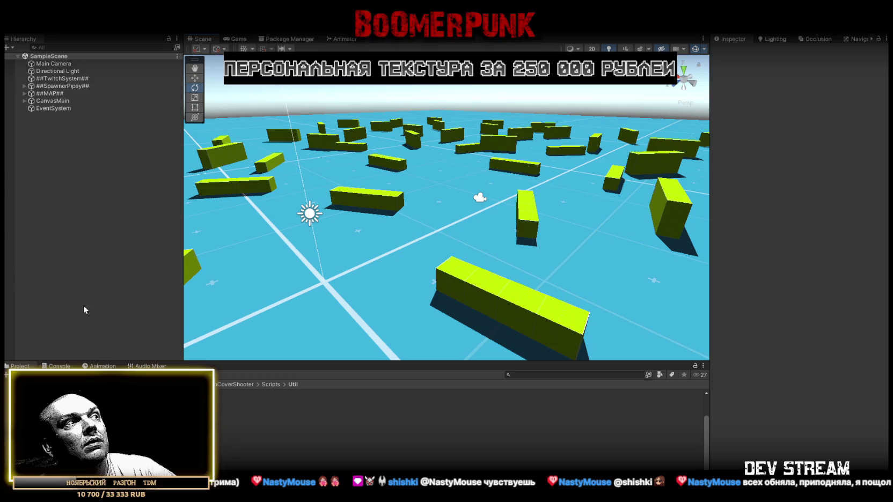
Clear the Console and open the Prefabs folder in the Project panel.
left_click(59, 366)
left_click(20, 366)
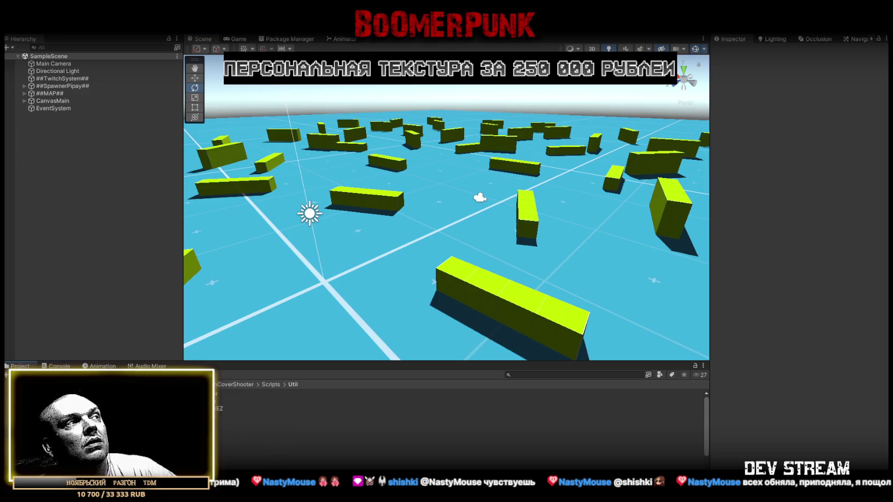
left_click(43, 408)
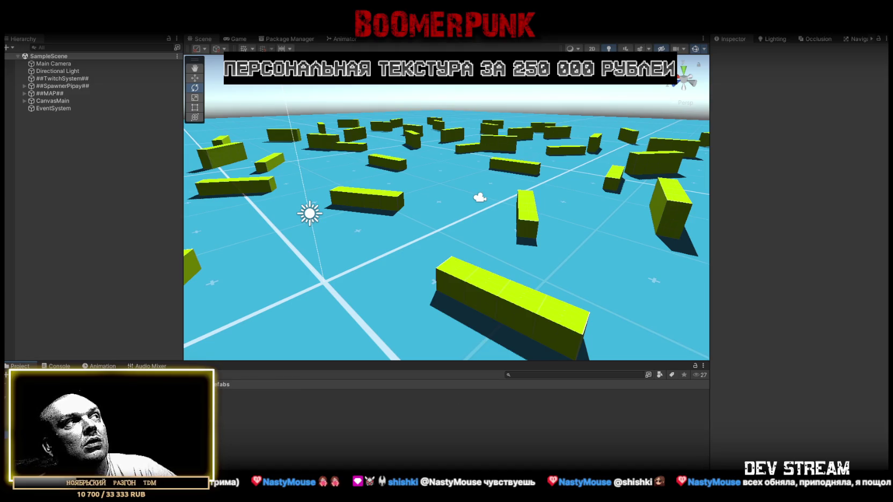
Select CanvasMain in the Hierarchy and switch to the Game view.
right_click(61, 130)
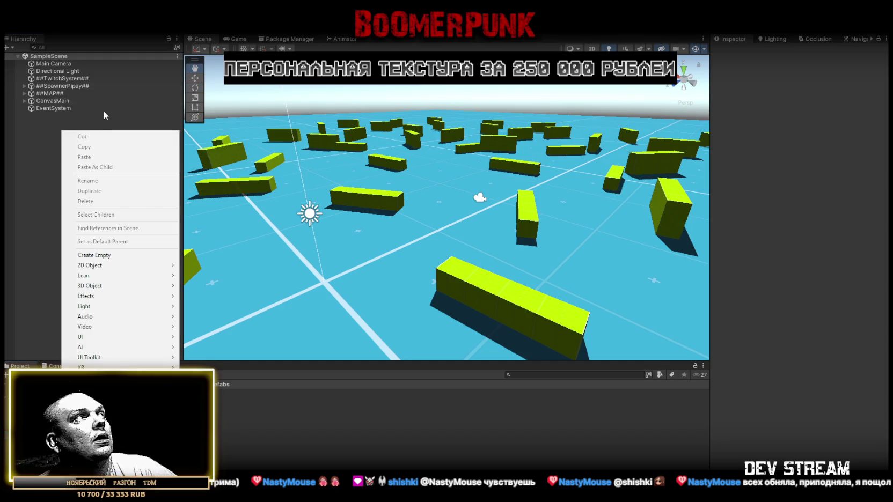
left_click(55, 115)
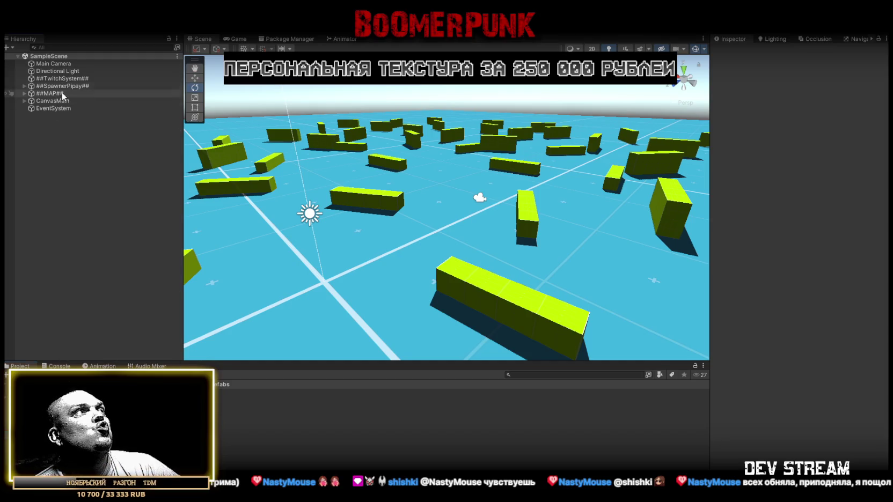
left_click(57, 101)
left_click(236, 39)
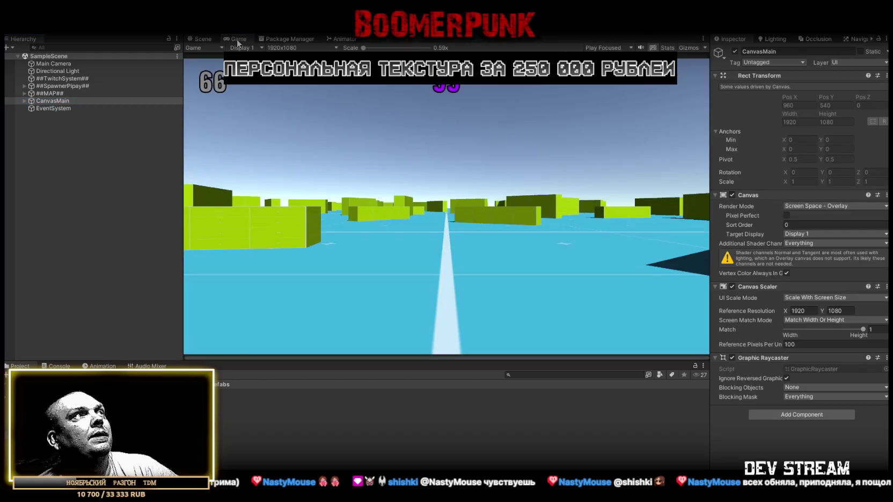
Create a new empty GameObject as a child of CanvasMain.
left_click(24, 102)
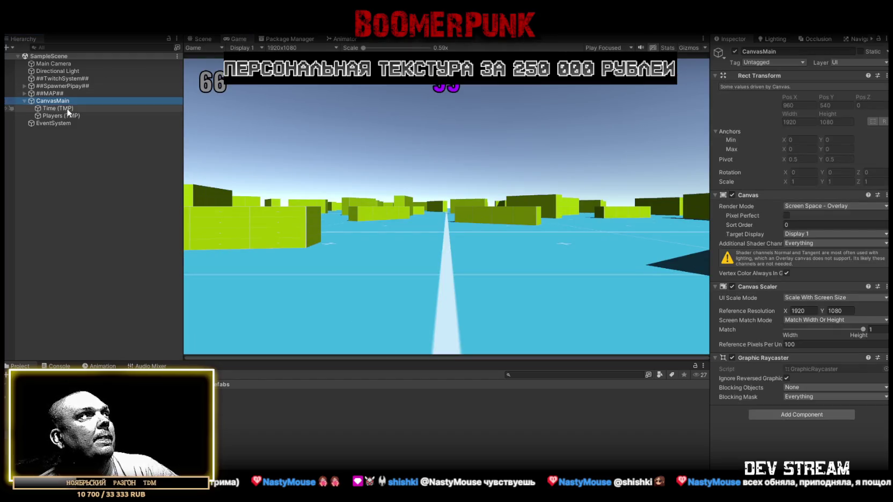
right_click(54, 99)
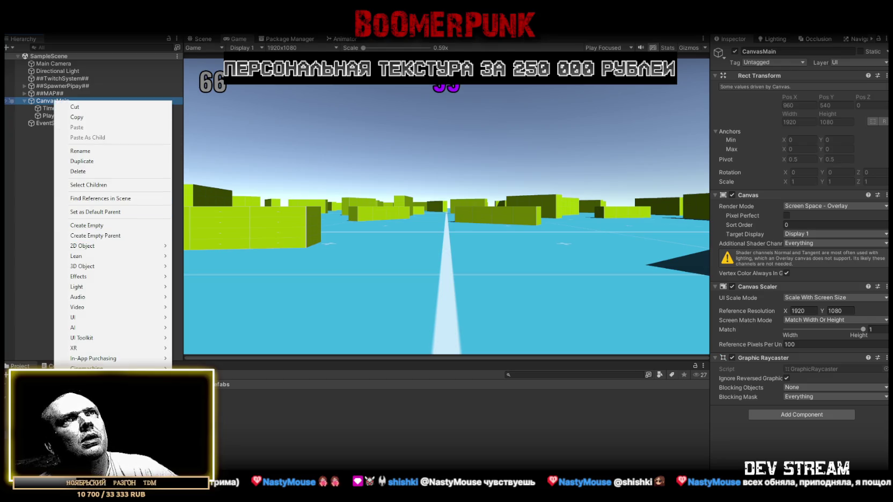
key("Escape")
right_click(59, 101)
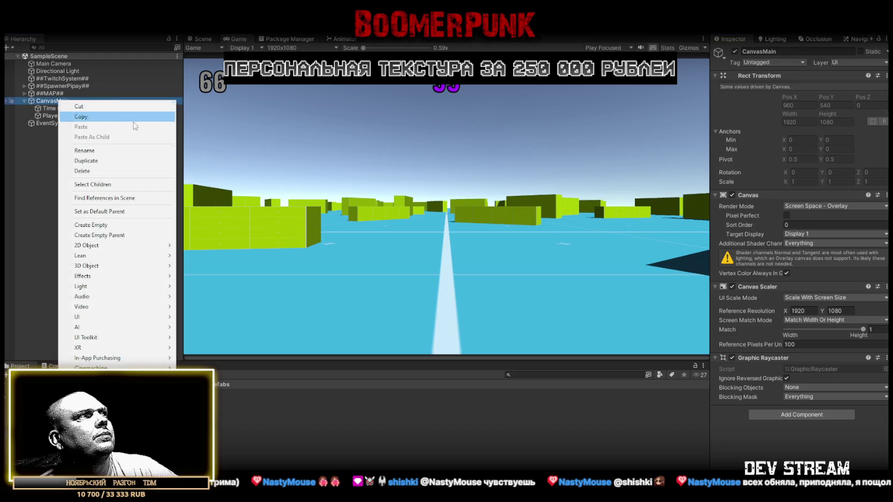
left_click(112, 224)
Give it width and height 0, a stretch-stretch anchor, and all offsets 0.
left_click(805, 110)
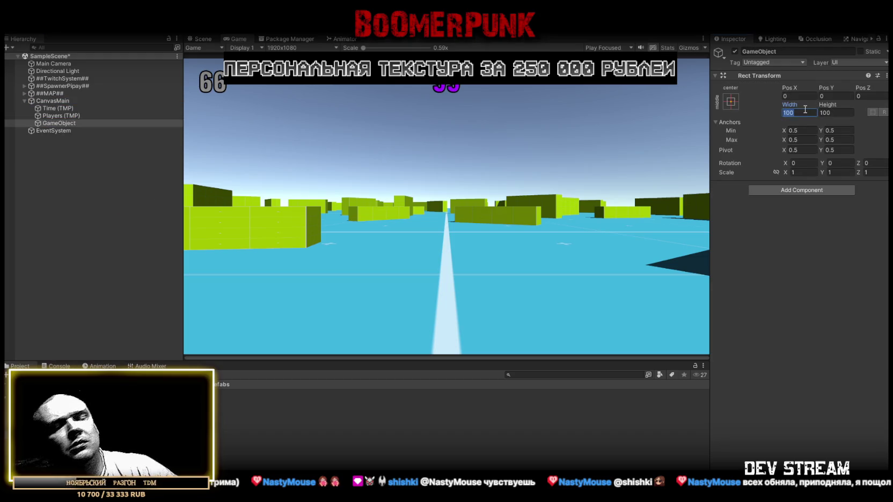
type("0")
key("Tab")
type("0")
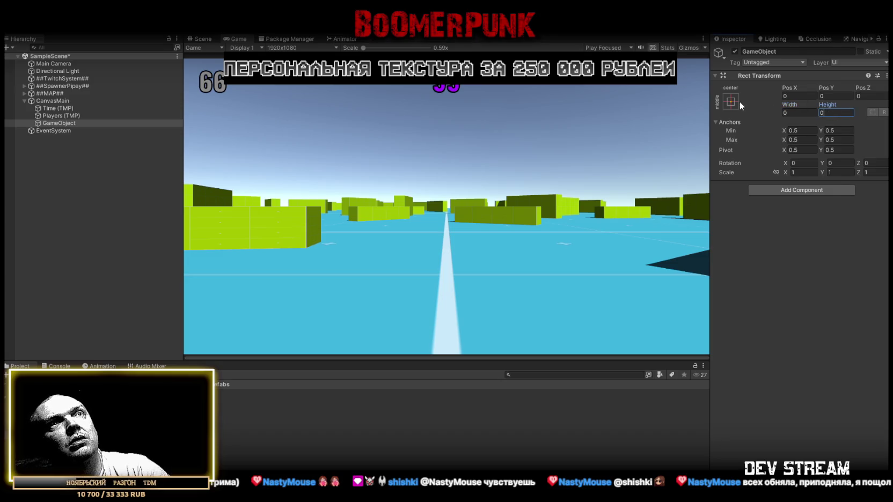
left_click(732, 101)
left_click(830, 242)
left_click(800, 113)
left_click(839, 112)
type("0")
left_click(832, 96)
type("0")
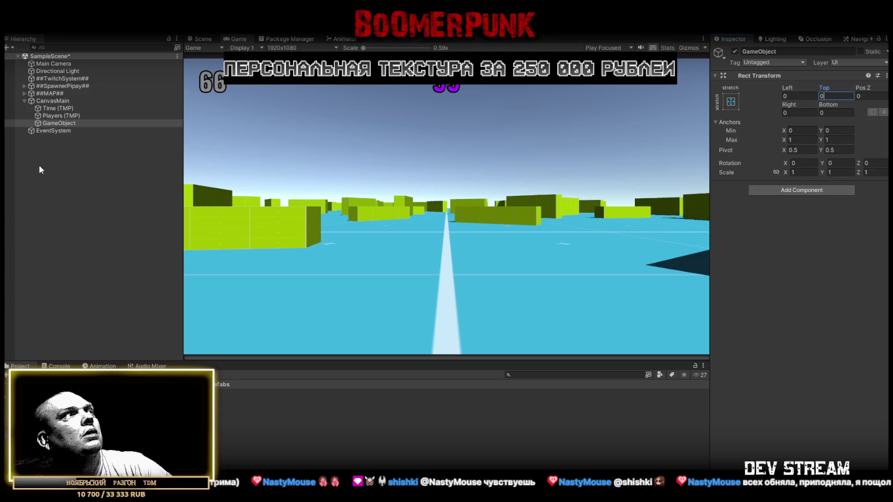
Move Time (TMP) and Players (TMP) under the new GameObject.
left_click(62, 106)
left_click(69, 116, "ctrl")
left_click_drag(69, 115, 64, 124)
Rename the container to MainCanvasSpot.
left_click(63, 109)
left_click(72, 108)
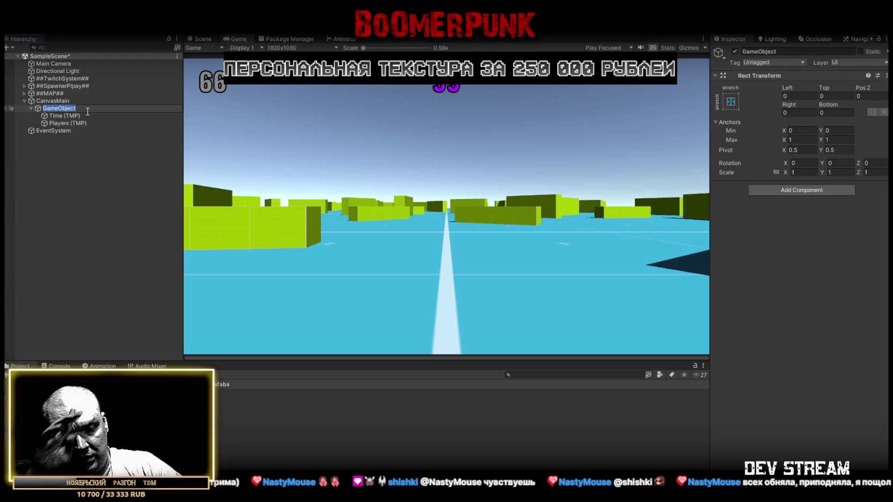
type("ьфшт")
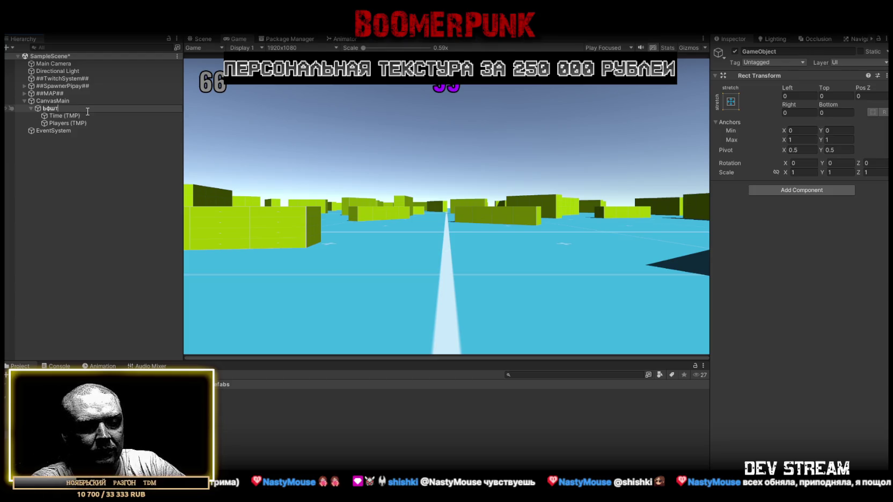
key("BackSpace")
key("BackSpace")
key("BackSpace")
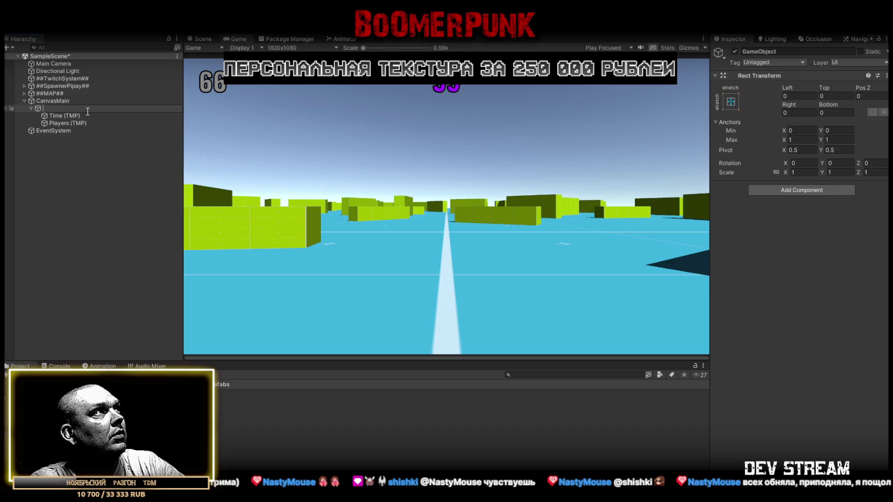
type("Main")
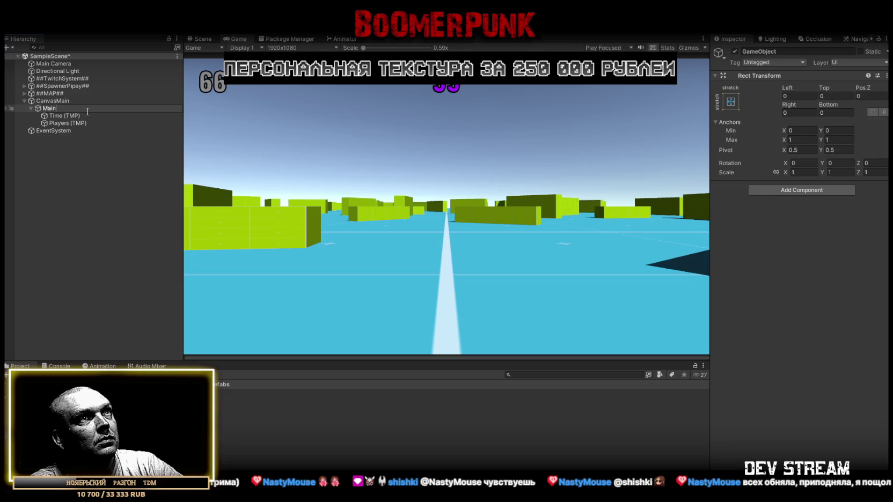
type("Spot")
key("Return")
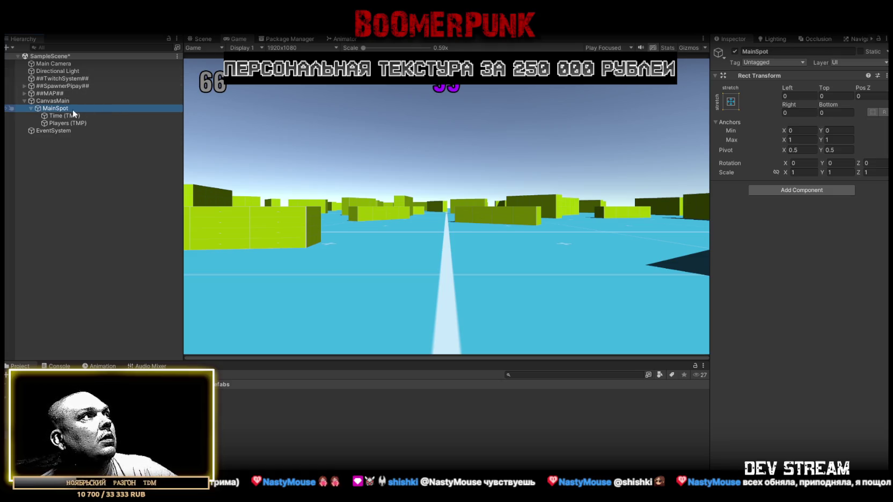
left_click(54, 107)
left_click(55, 108)
type("Can")
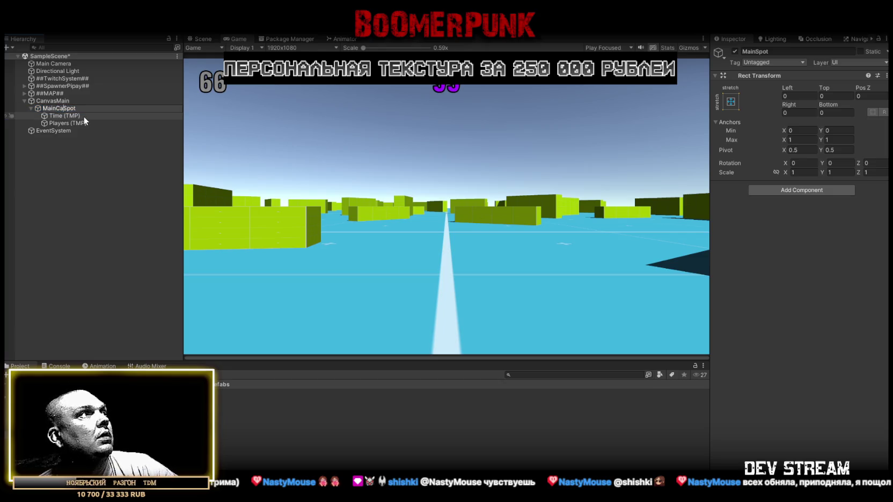
type("vas")
key("Return")
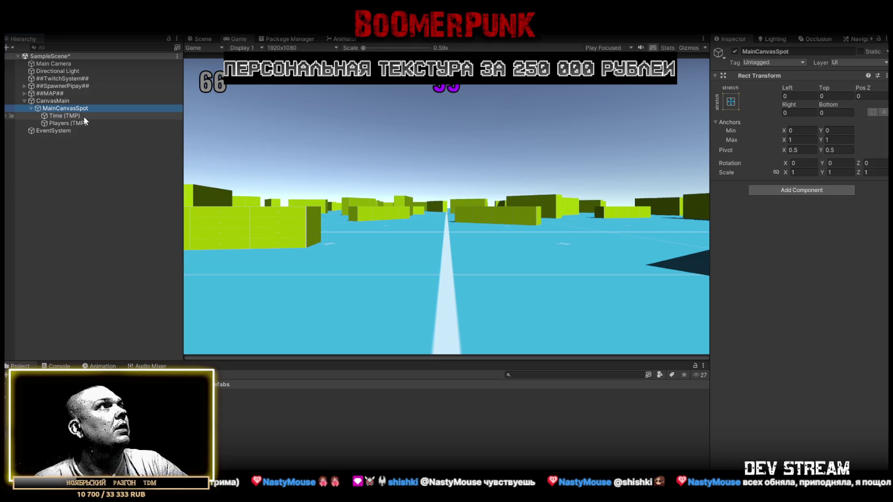
right_click(75, 109)
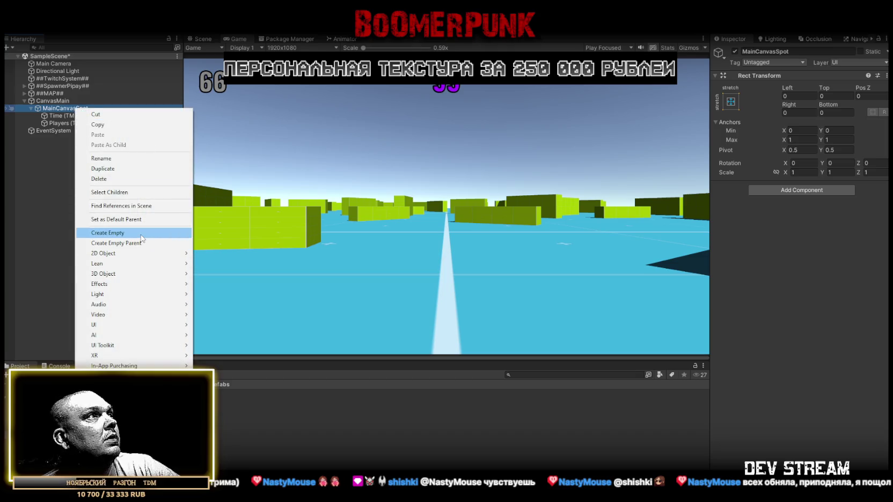
Add an empty GameObject under MainCanvasSpot anchored to the top-right corner.
left_click(108, 233)
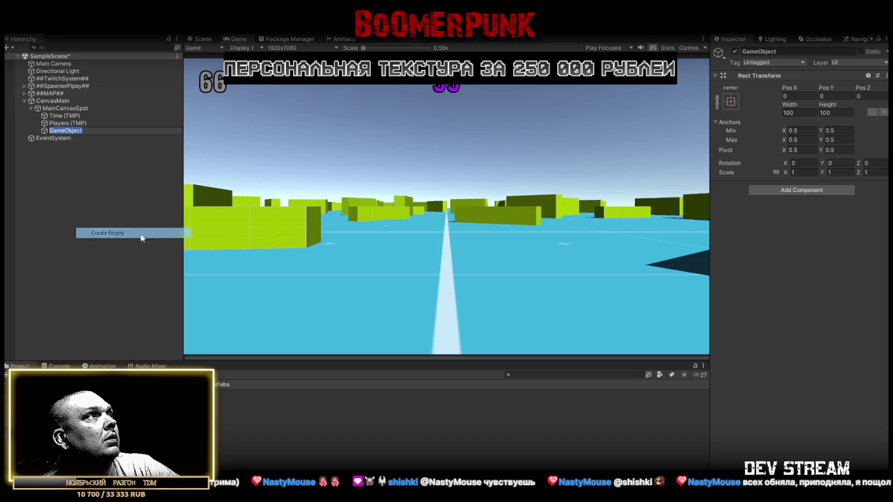
left_click(735, 99)
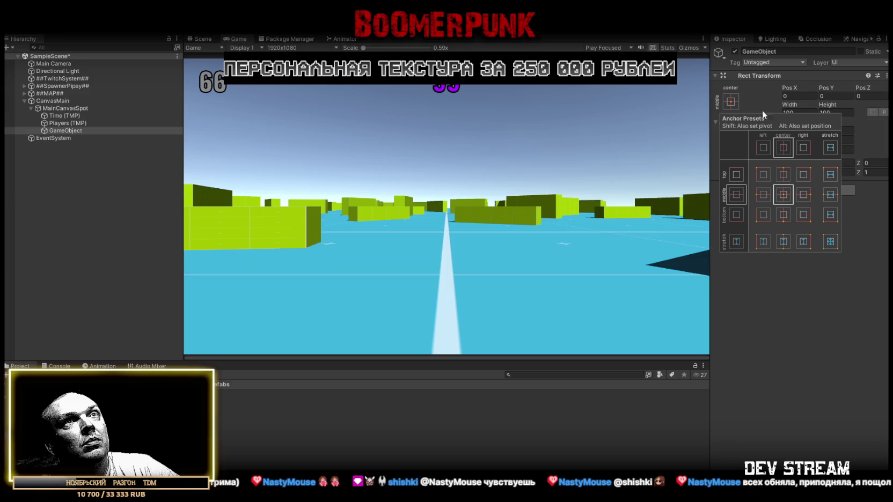
left_click(805, 177)
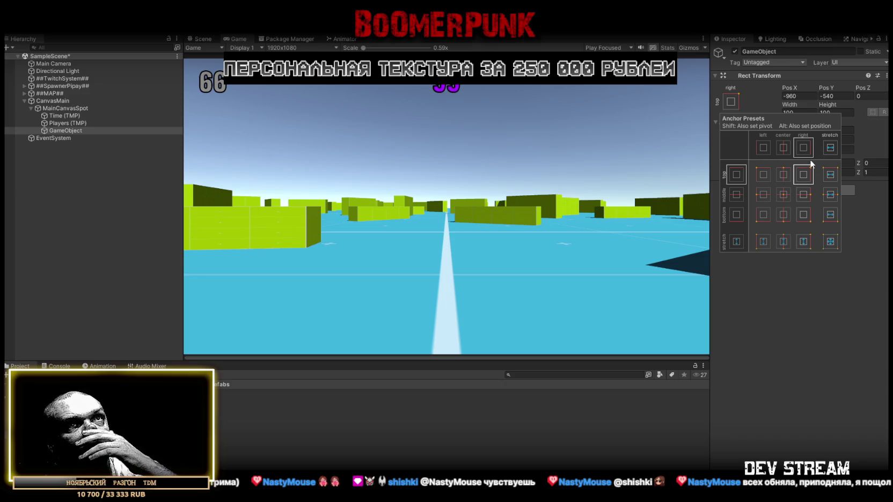
left_click(804, 241)
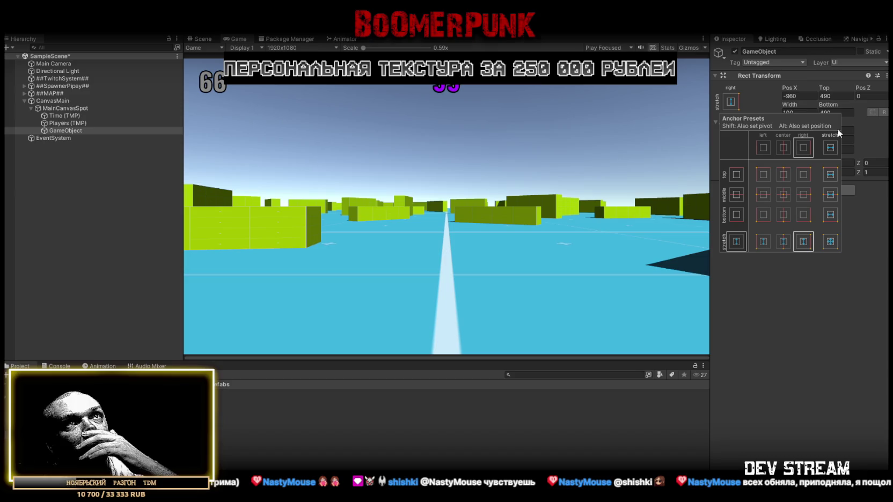
left_click(804, 96)
key("ctrl+a")
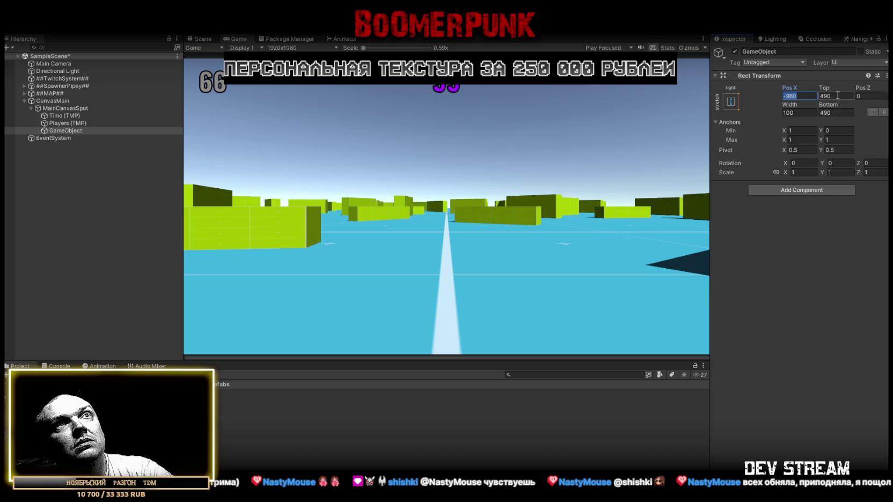
left_click(732, 102)
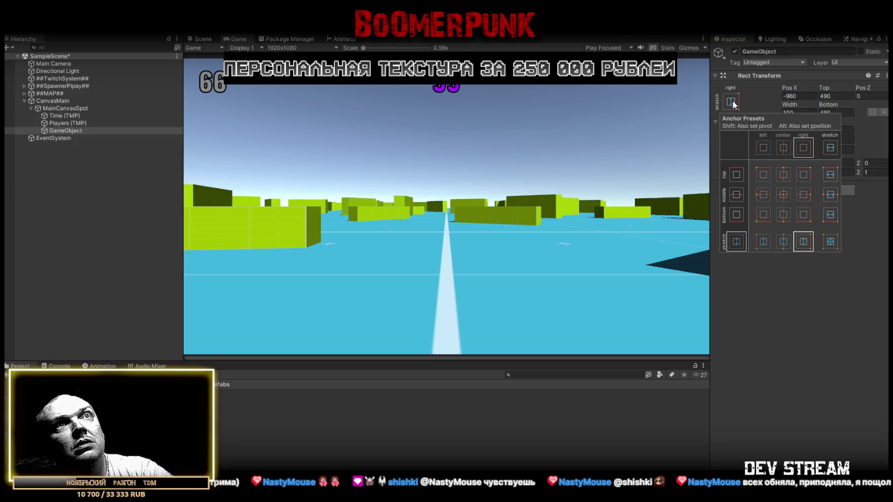
left_click(813, 175)
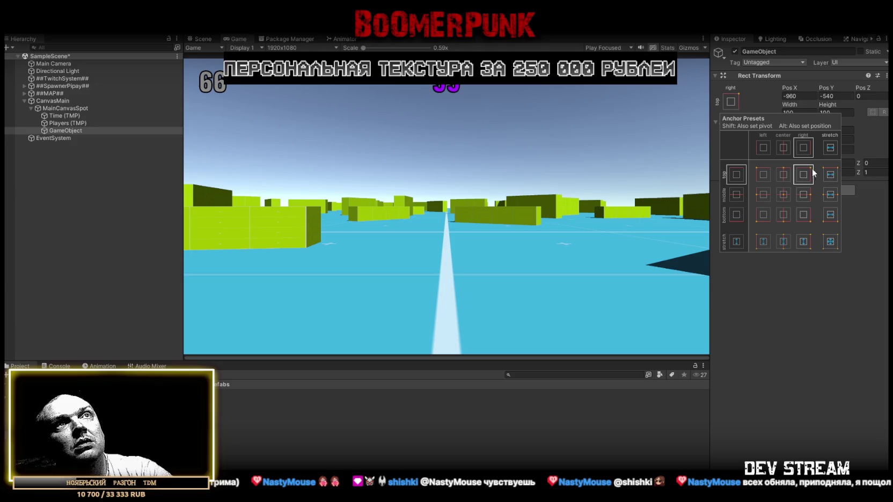
Set its width, height and position to 0, then frame it in the Scene view.
left_click(810, 97)
type("0")
key("Tab")
type("0")
left_click(833, 113)
type("0")
left_click(841, 95)
type("0")
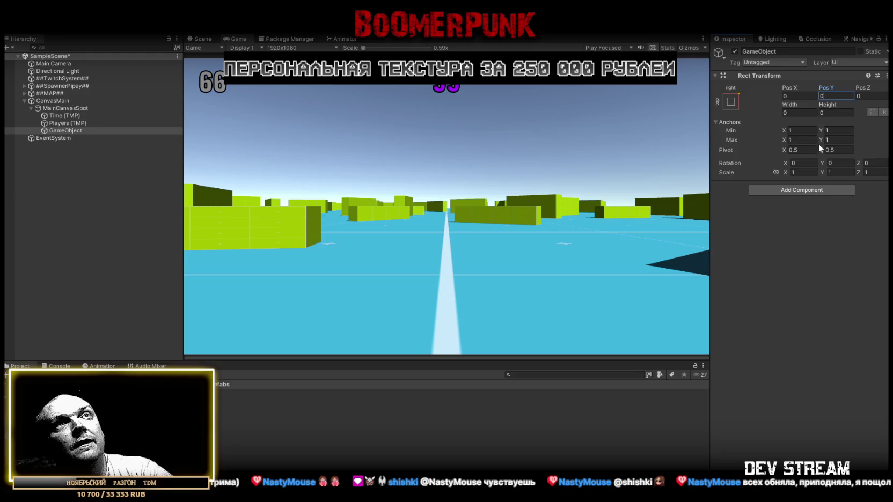
left_click(202, 39)
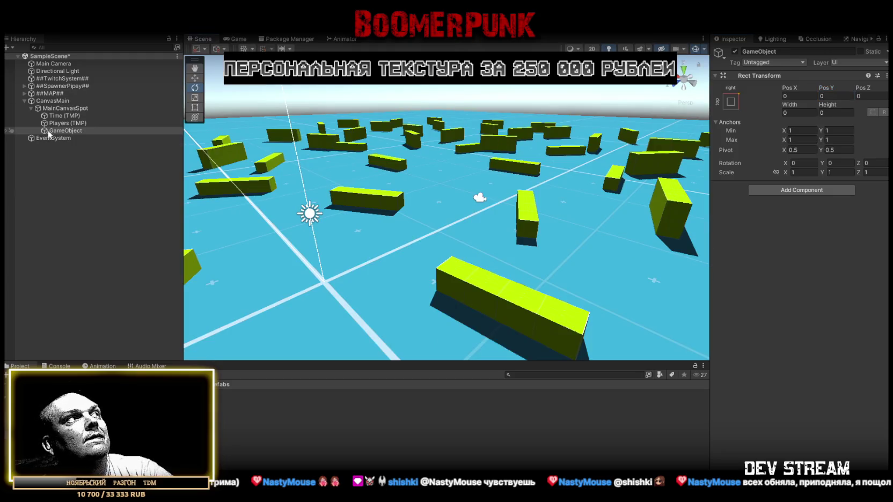
double_click(63, 132)
mouse_move(492, 193)
left_mouse_down()
mouse_move(539, 188)
mouse_move(399, 191)
mouse_move(329, 213)
mouse_move(149, 213)
mouse_move(151, 206)
left_mouse_up()
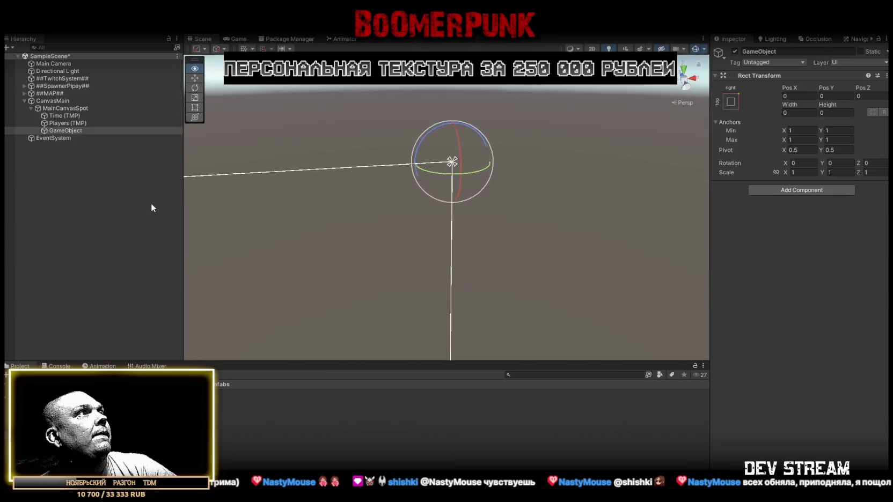
Add an Image under MainCanvasSpot and delete the earlier empty GameObject.
right_click(72, 108)
mouse_move(123, 309)
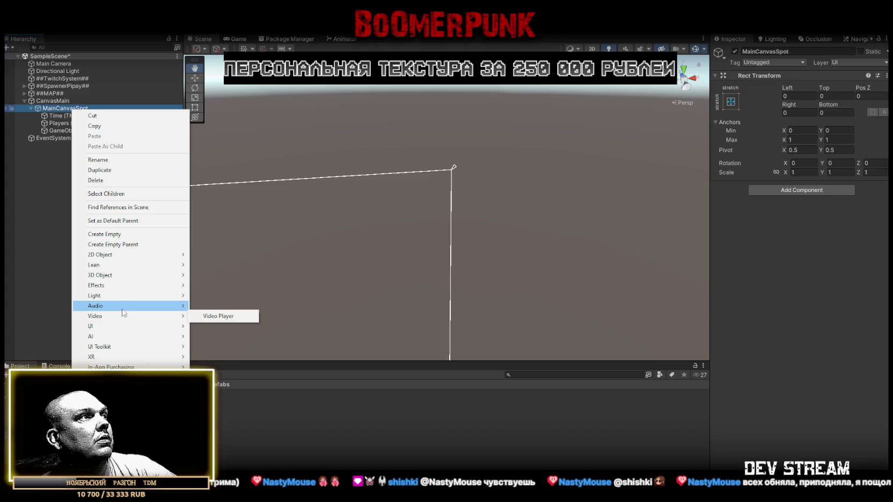
mouse_move(113, 326)
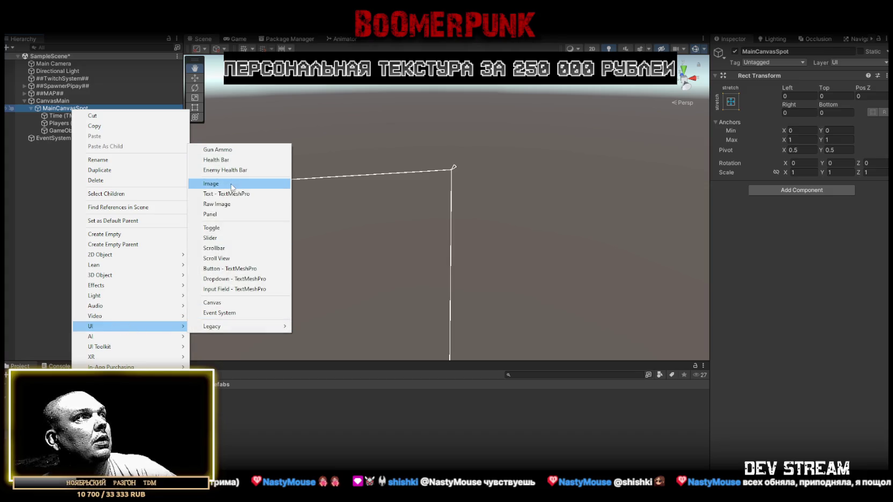
left_click(232, 187)
left_click(69, 130)
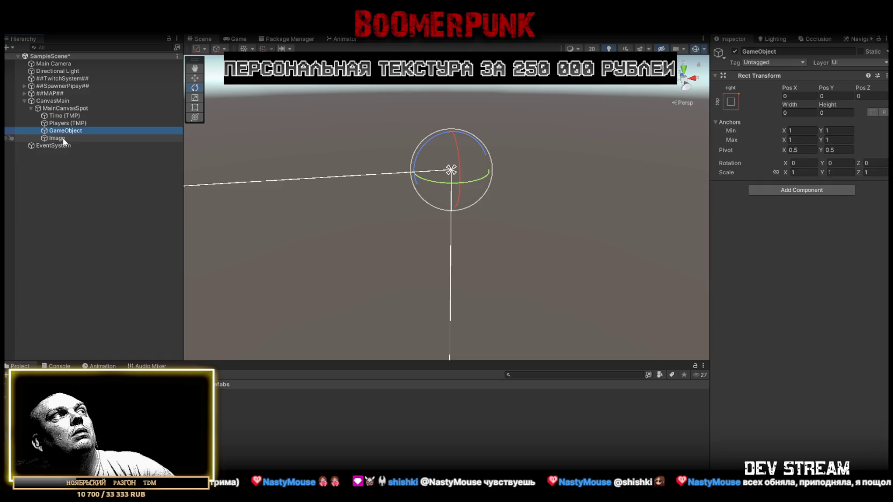
key("Delete")
left_click(60, 133)
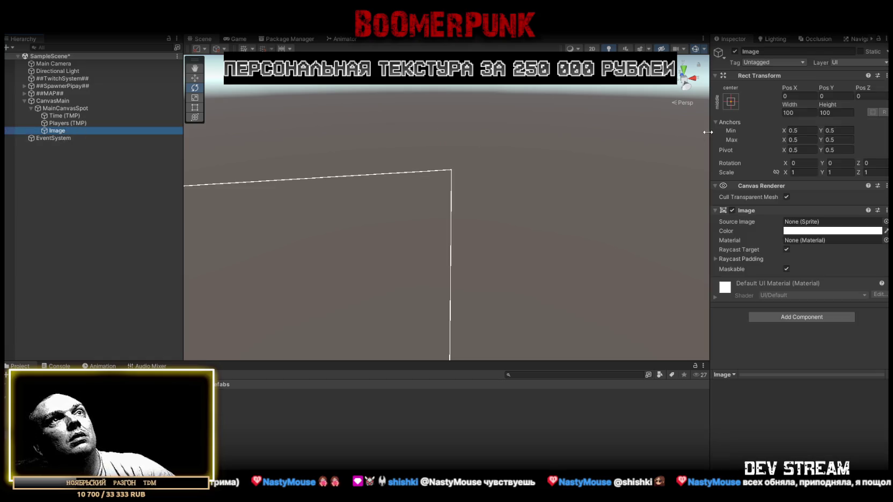
Anchor the Image top-right with position 0,0.
left_click(731, 100)
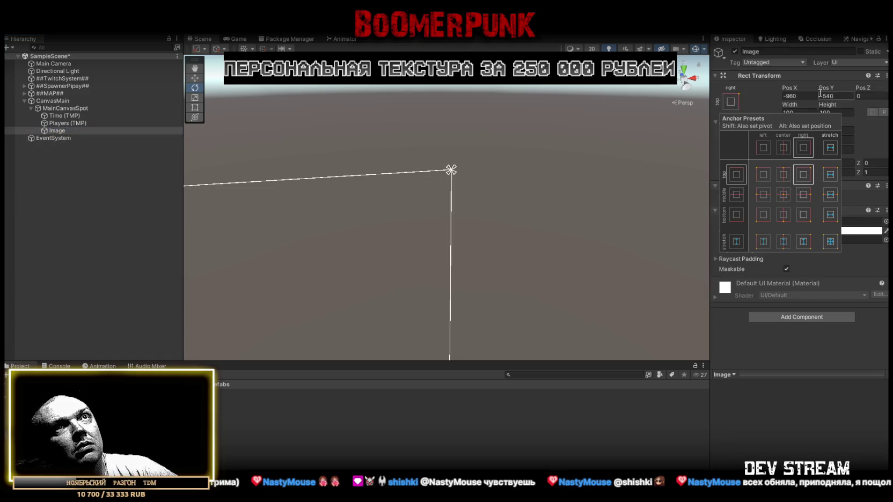
left_click(803, 172)
left_click(812, 95)
type("0")
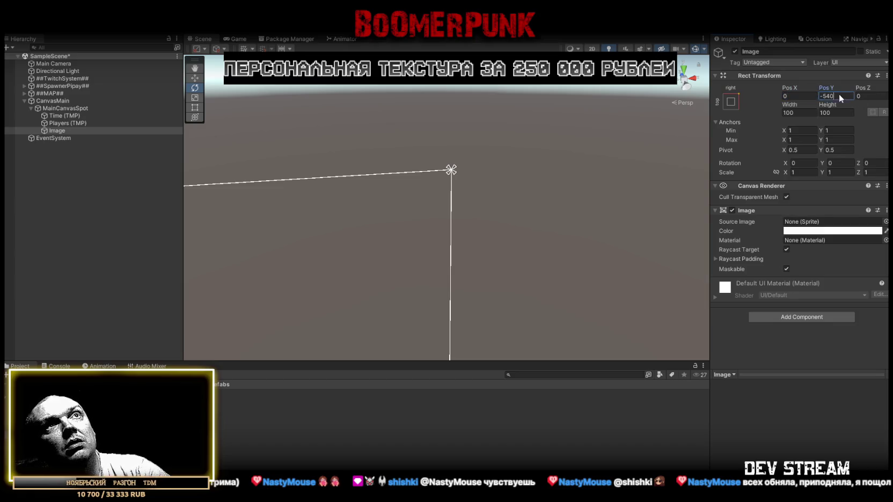
left_click(839, 96)
type("0")
Set the Image's pivot to 1,1 and position to 0,0, then enter Play mode.
left_click(800, 150)
type("1")
left_click(835, 150)
type("1")
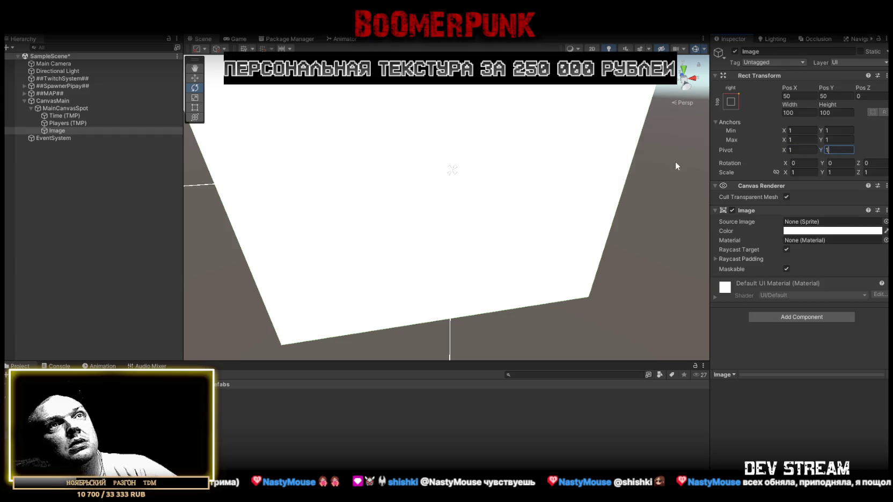
left_click(799, 96)
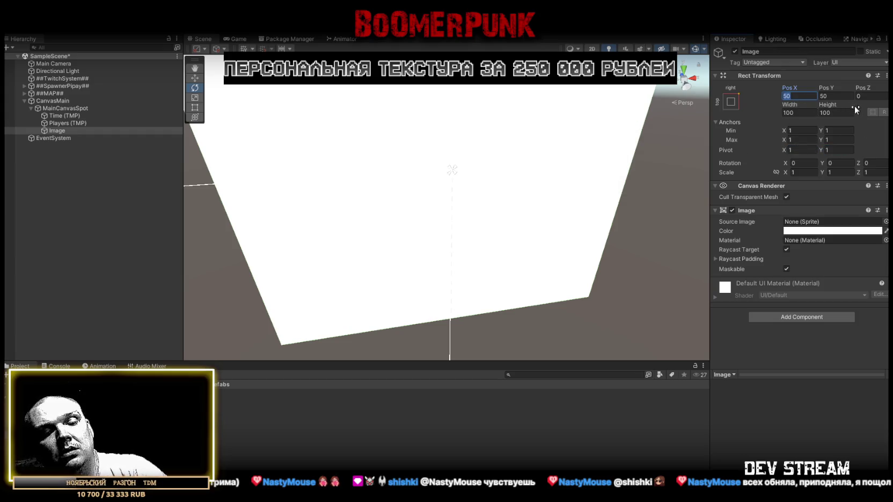
type("0")
left_click(835, 96)
type("0")
left_click(805, 112)
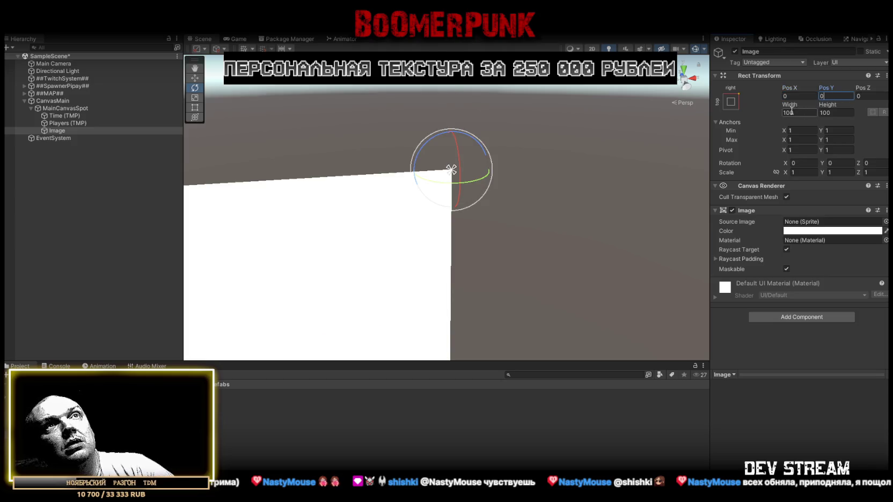
key("ctrl+p")
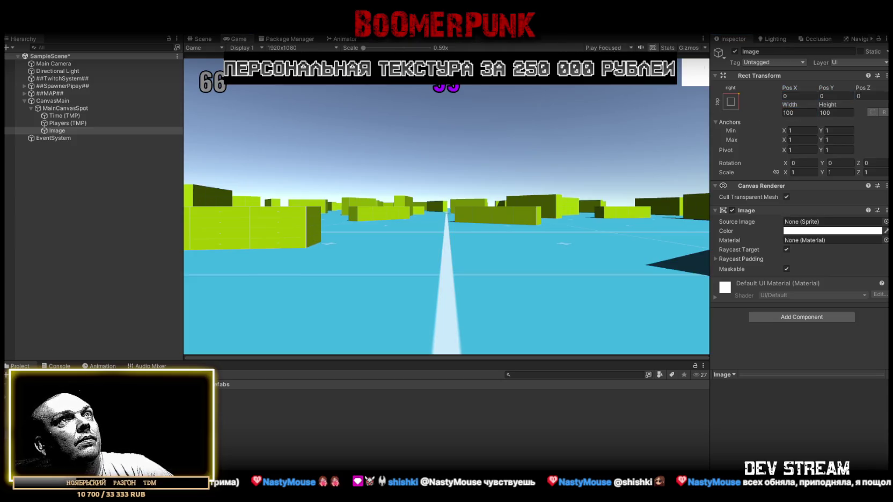
Resize the white Image to 420 by 420 in the Rect Transform.
mouse_move(784, 106)
left_mouse_down()
mouse_move(880, 107)
mouse_move(104, 140)
left_mouse_up()
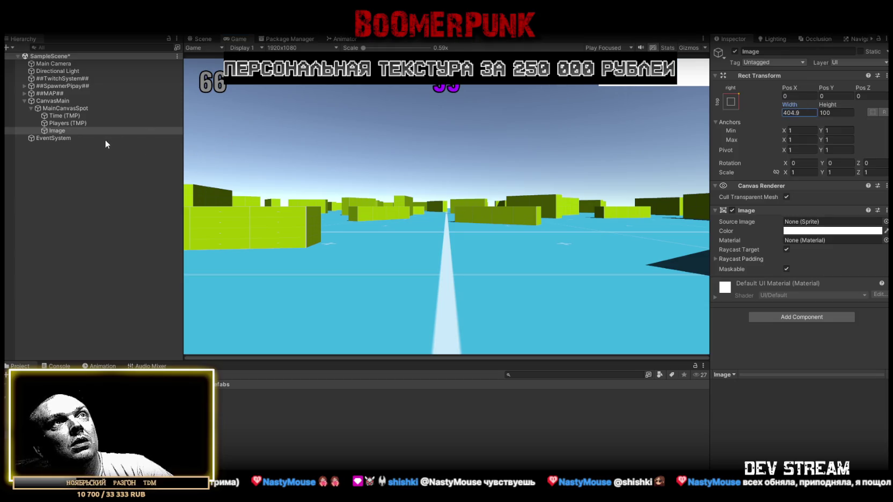
left_click(804, 113)
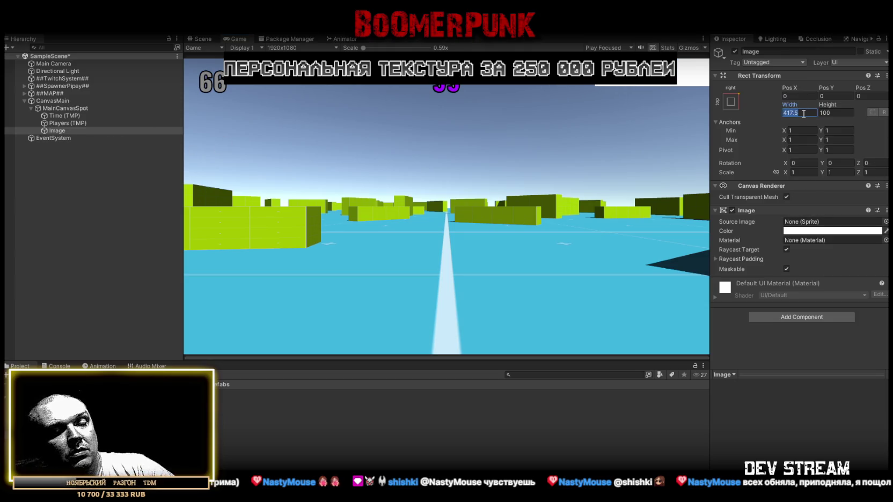
type("420")
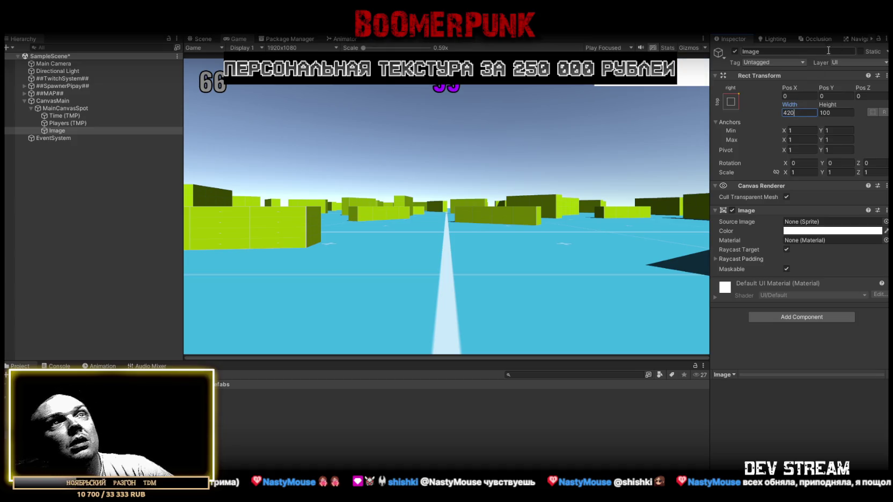
mouse_move(822, 106)
left_mouse_down()
mouse_move(880, 140)
mouse_move(389, 216)
mouse_move(156, 237)
mouse_move(403, 261)
left_mouse_up()
left_click(848, 112)
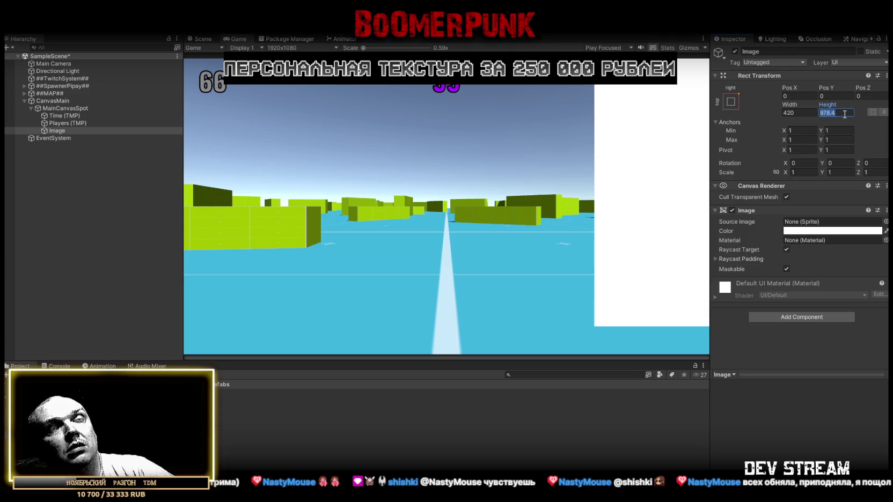
type("800")
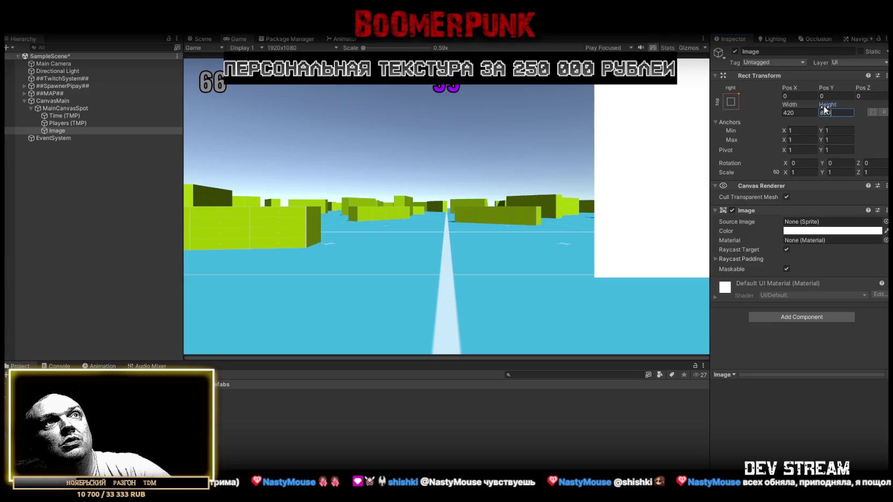
type("420")
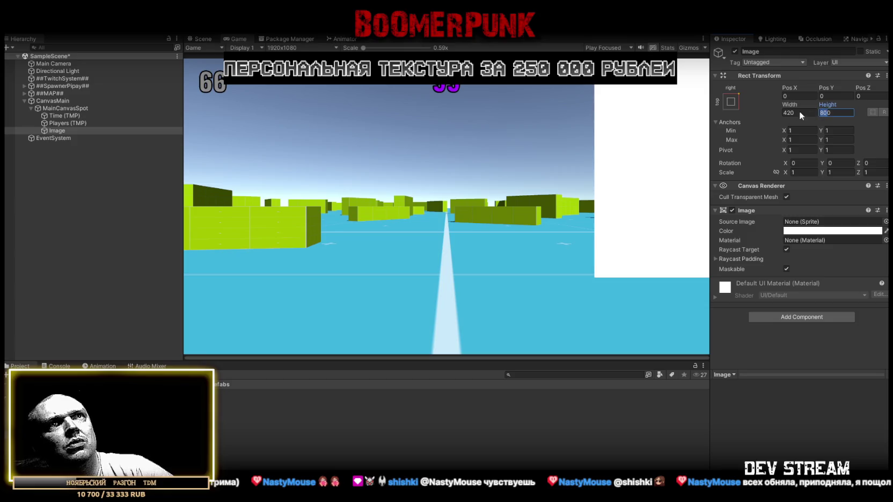
key("Return")
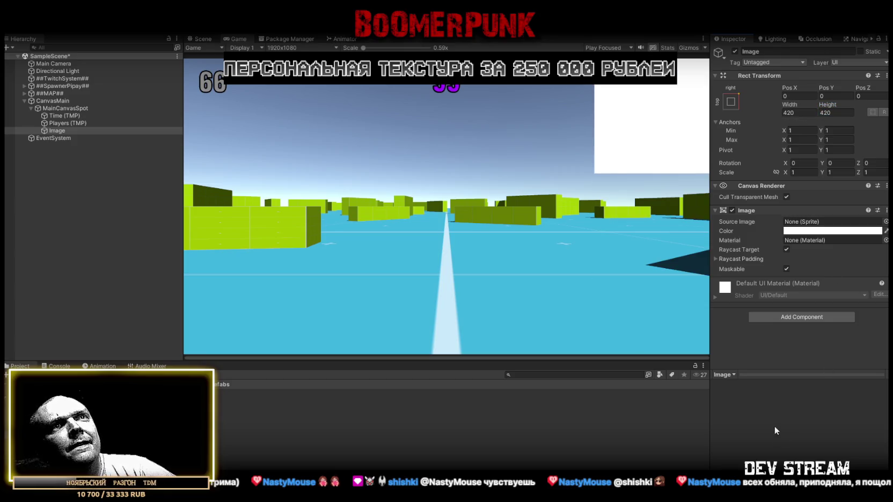
left_click(885, 221)
scroll(787, 279, "down", 10)
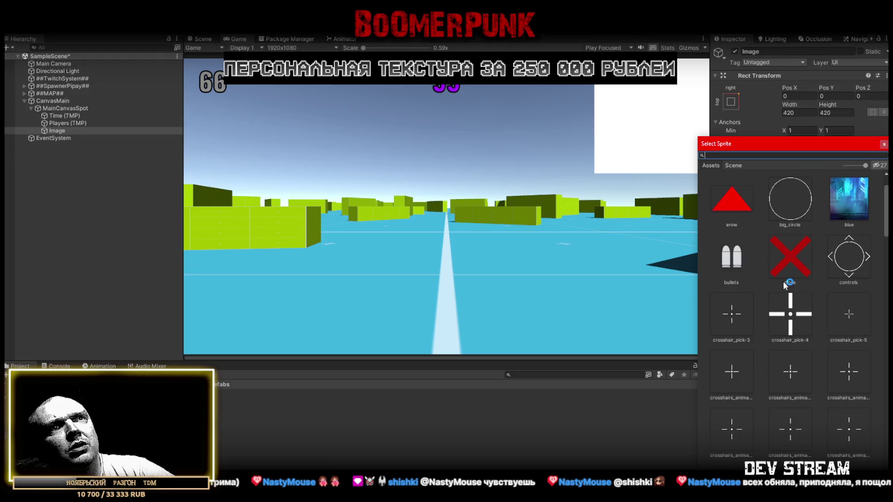
scroll(781, 290, "down", 10)
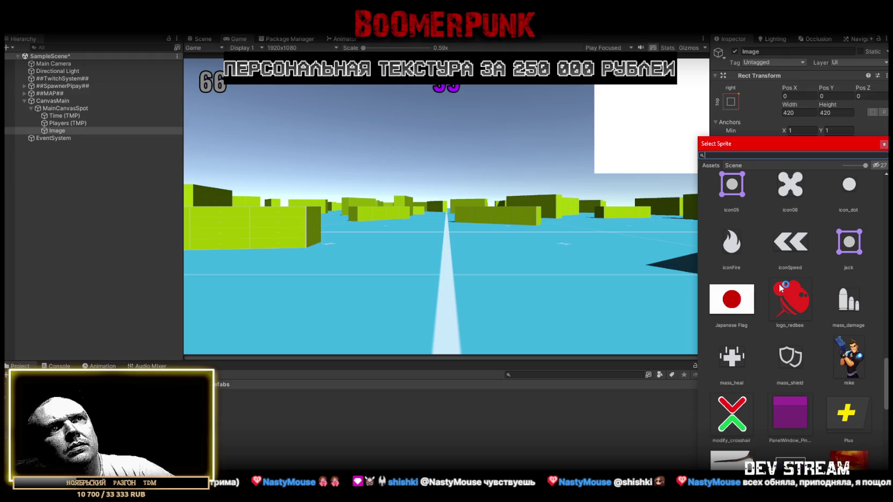
scroll(779, 284, "down", 5)
scroll(779, 283, "down", 10)
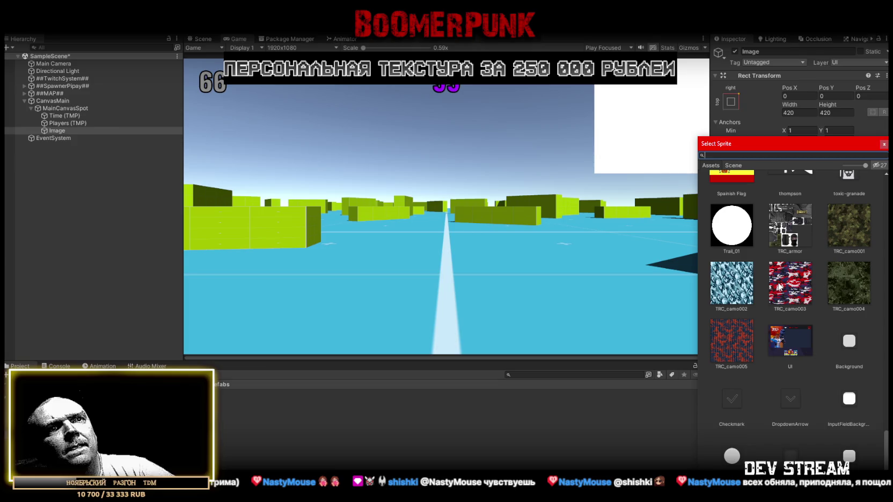
scroll(779, 287, "up", 20)
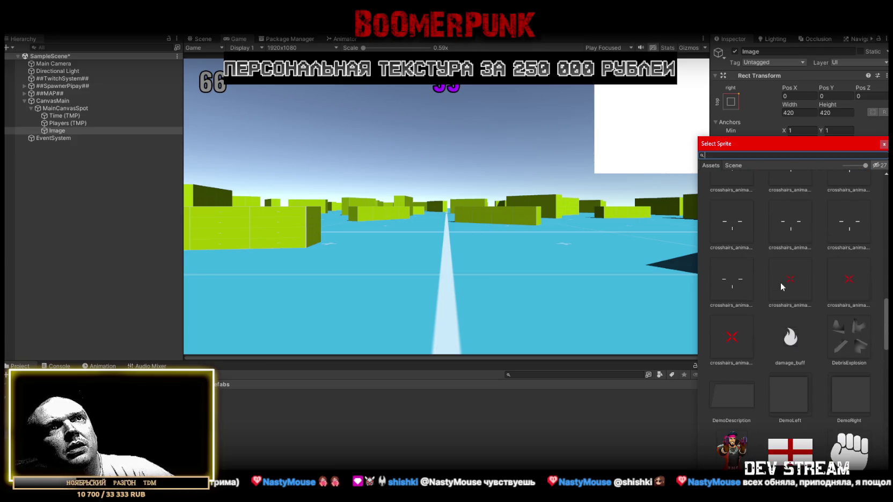
scroll(780, 283, "up", 10)
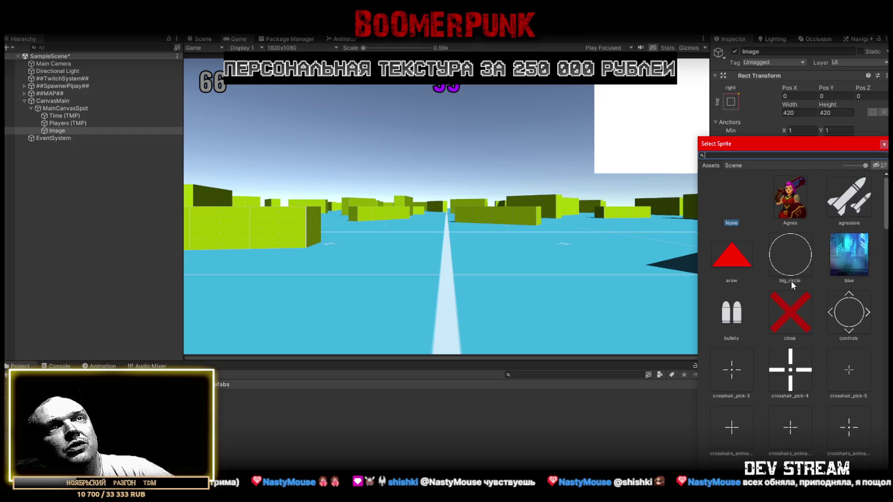
scroll(784, 284, "down", 5)
scroll(789, 287, "up", 5)
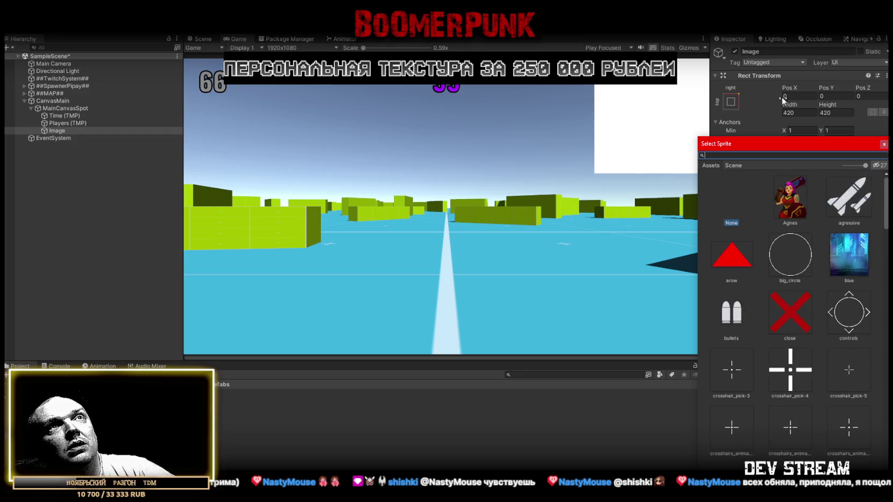
left_click(730, 36)
left_click(832, 231)
Set the Image colour to black with alpha 75, then begin editing its height.
left_click(810, 329)
left_click(872, 413)
type("25")
key("BackSpace")
key("BackSpace")
type("55")
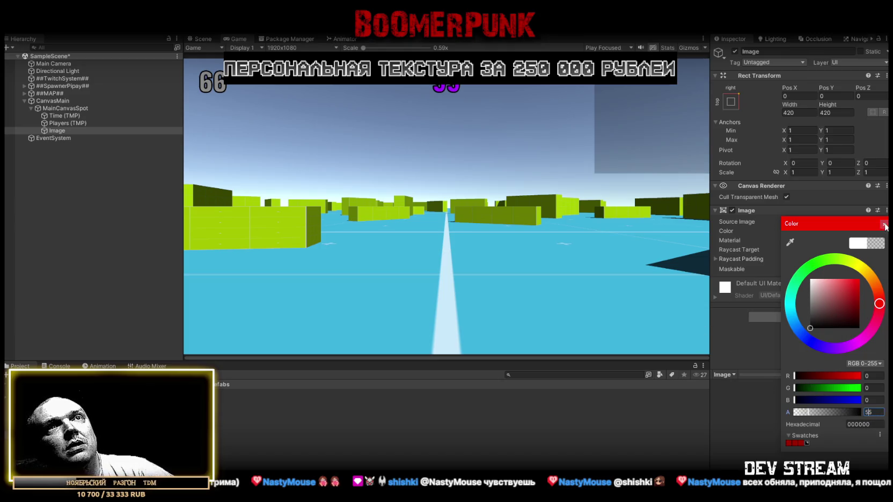
left_click(884, 224)
left_click(822, 231)
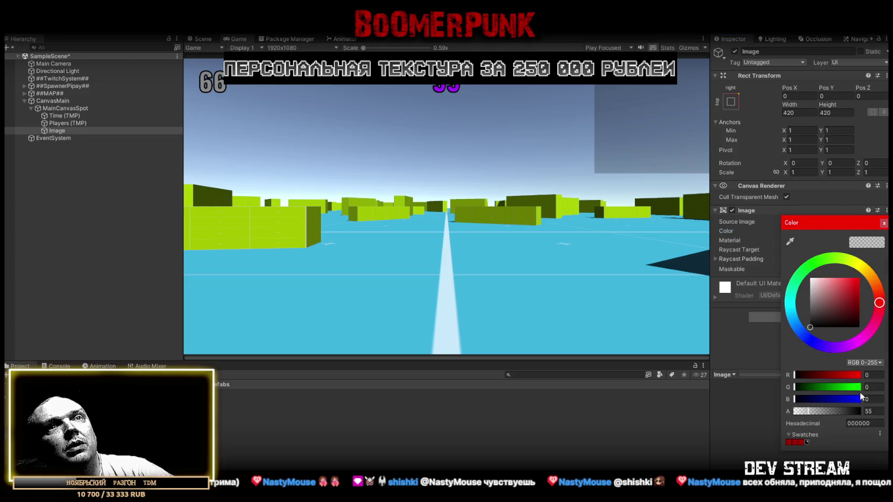
type("75")
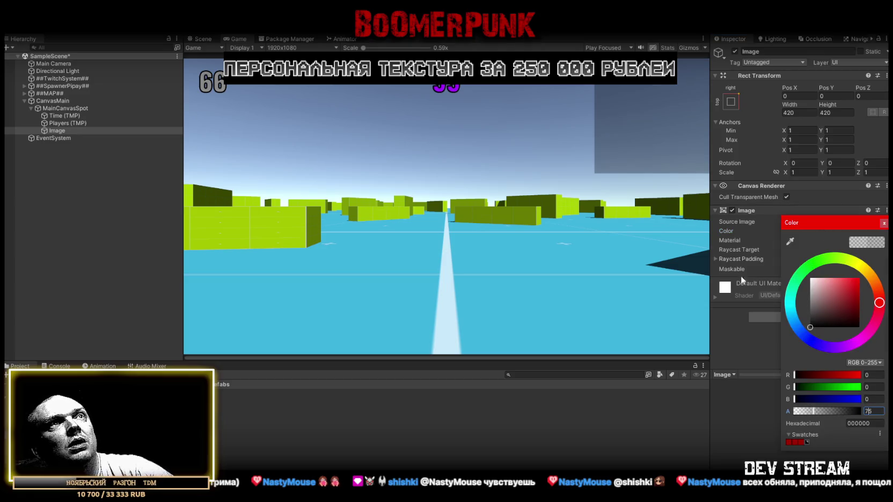
left_click(736, 426)
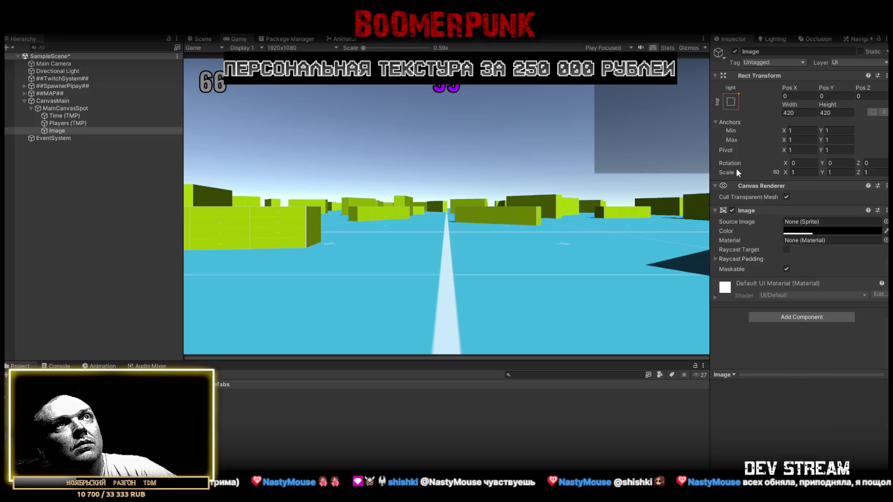
left_click(825, 112)
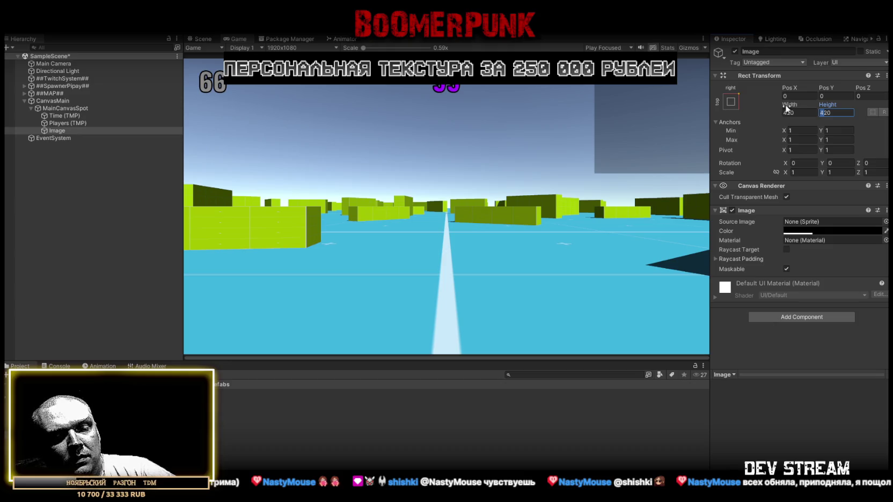
left_click(840, 113)
Set the height to 420*2 (840) and rename the Image to KillFeed.
type("*2")
key("Return")
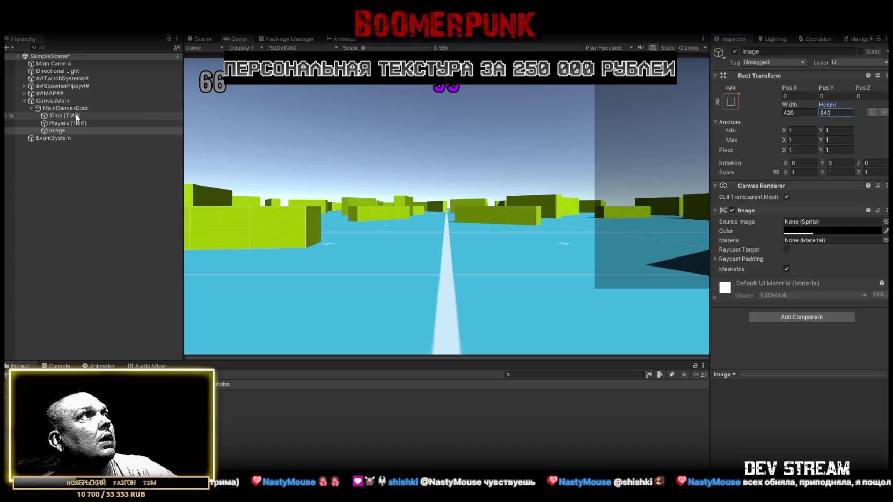
left_click(84, 131)
type("KillFeed")
key("Return")
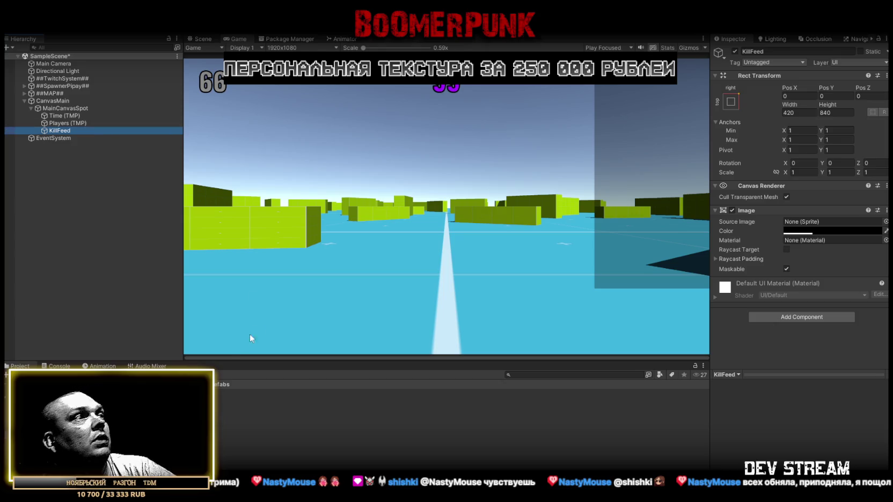
Add a Killfeed Manager script component to KillFeed.
left_click(810, 316)
type("kill")
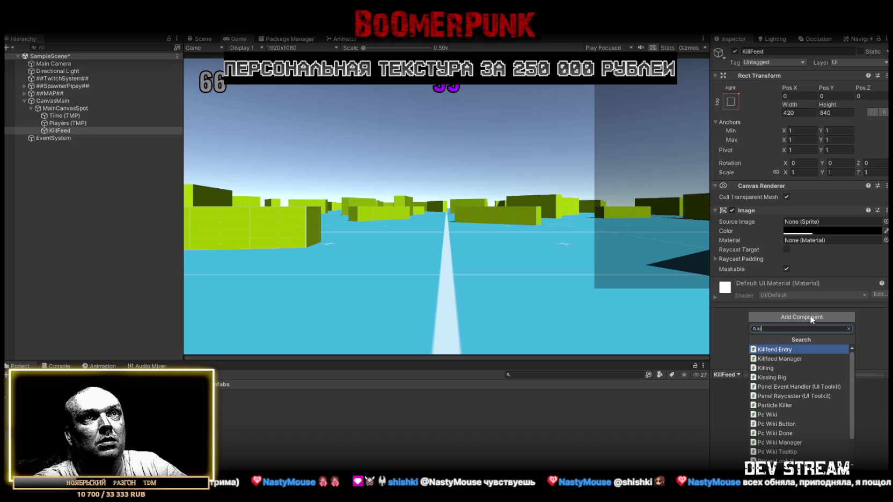
left_click(780, 359)
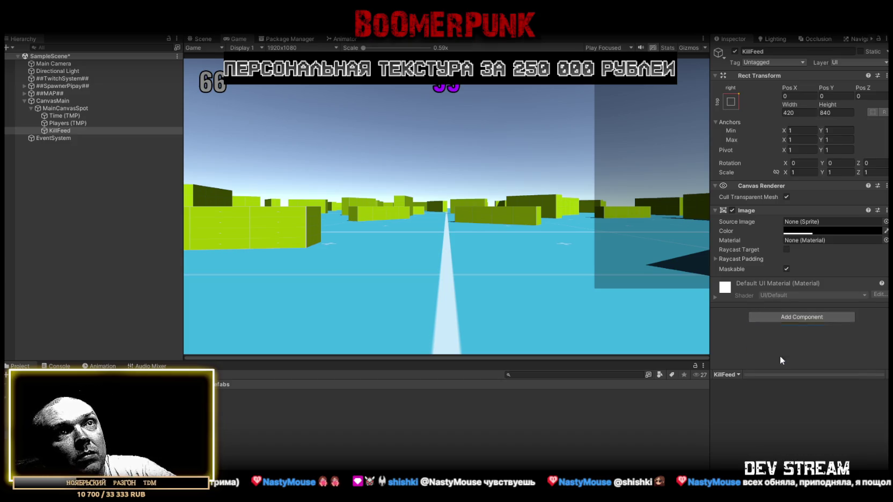
scroll(816, 275, "down", 2)
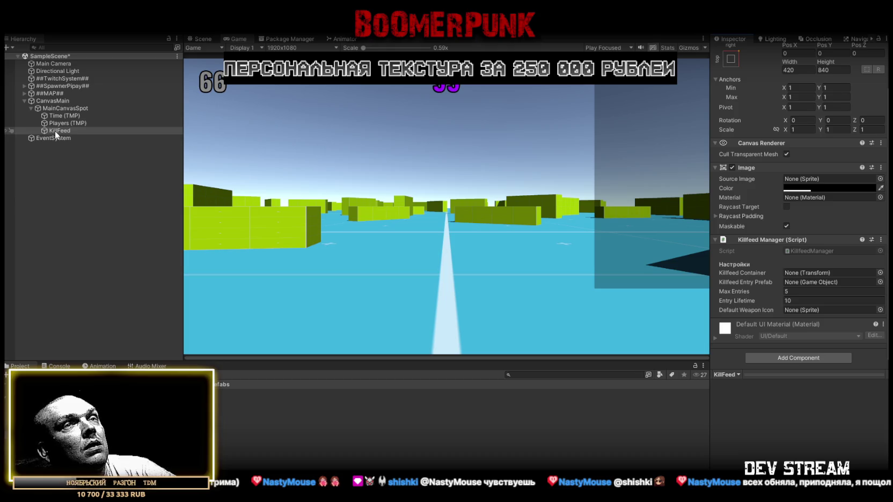
Assign KillFeed as the Killfeed Container and set Max Entries to 25.
mouse_move(54, 131)
left_mouse_down()
mouse_move(742, 283)
mouse_move(794, 270)
left_mouse_up()
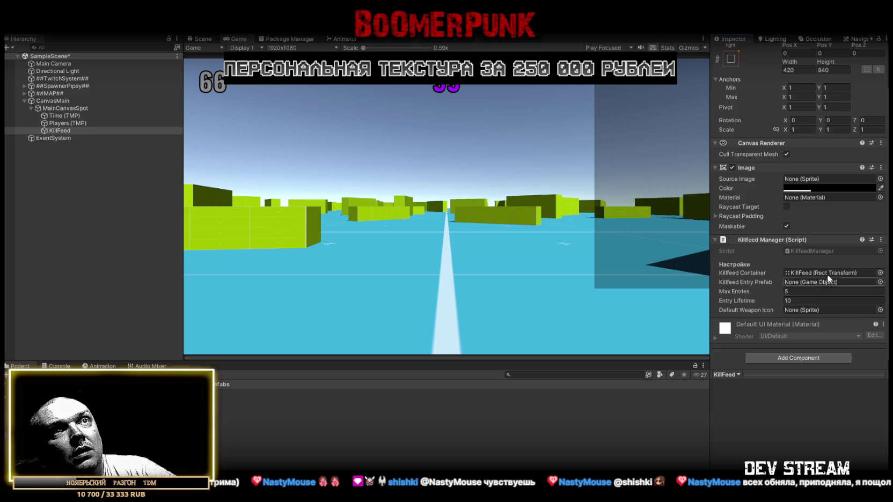
left_click(794, 292)
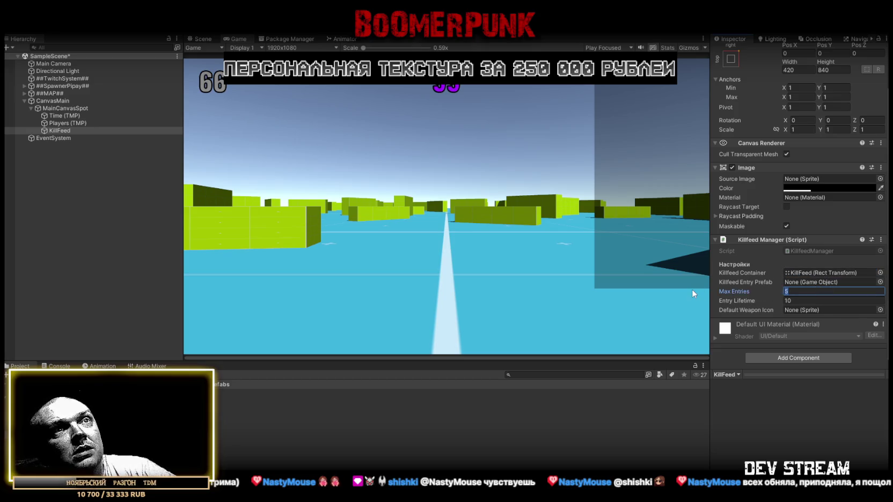
type("25")
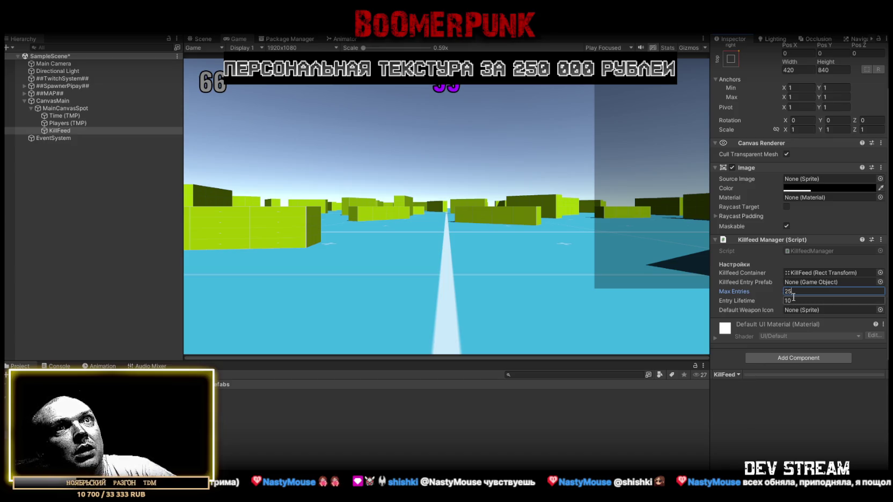
left_click(756, 408)
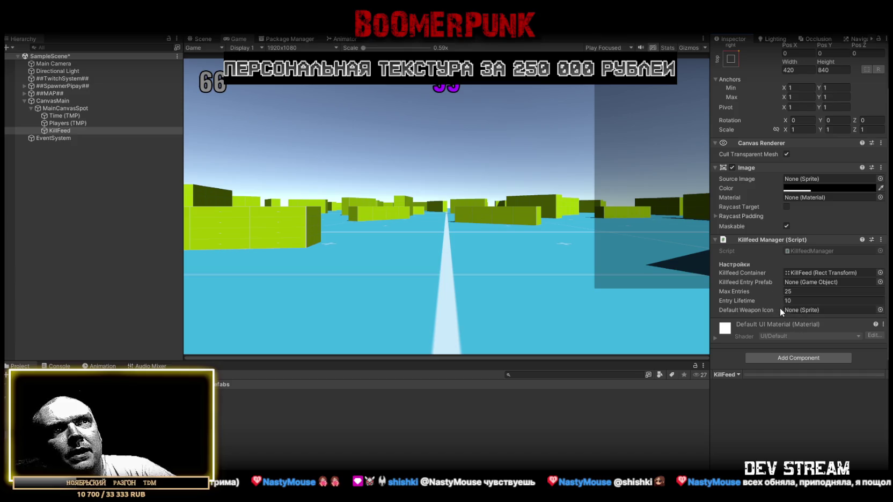
Choose the close sprite as the Default Weapon Icon.
left_click(880, 310)
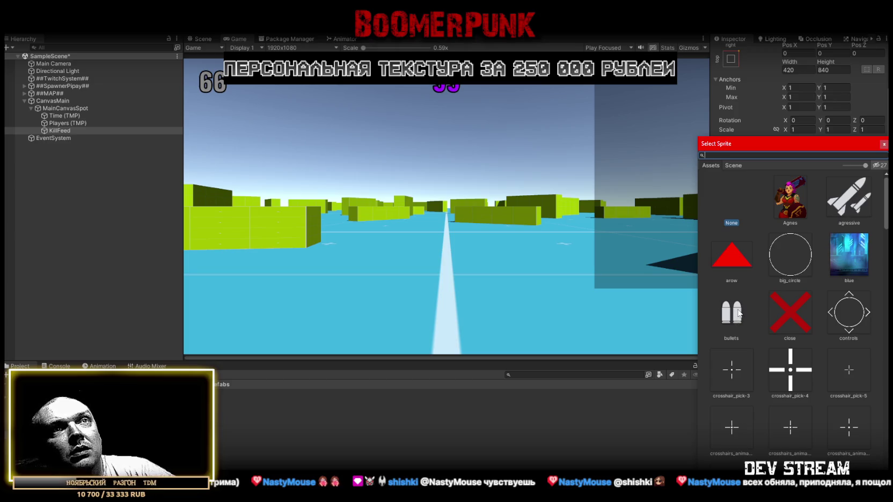
scroll(791, 336, "down", 5)
scroll(791, 337, "up", 5)
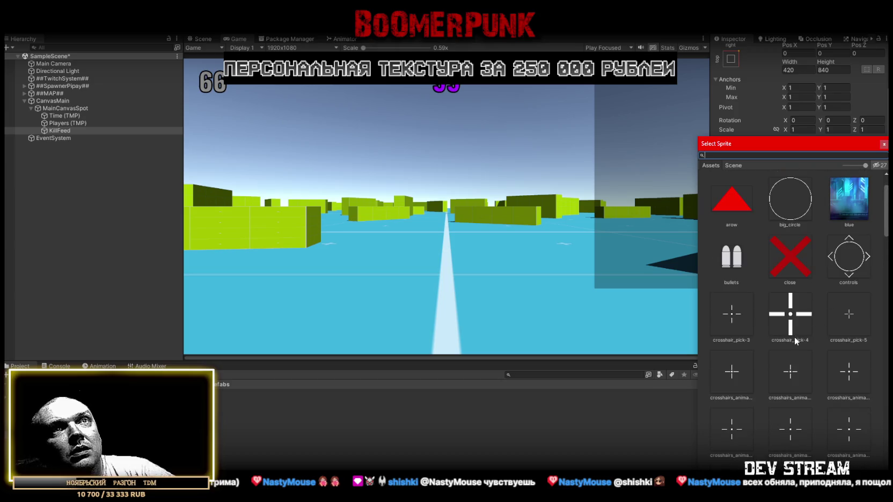
key("Escape")
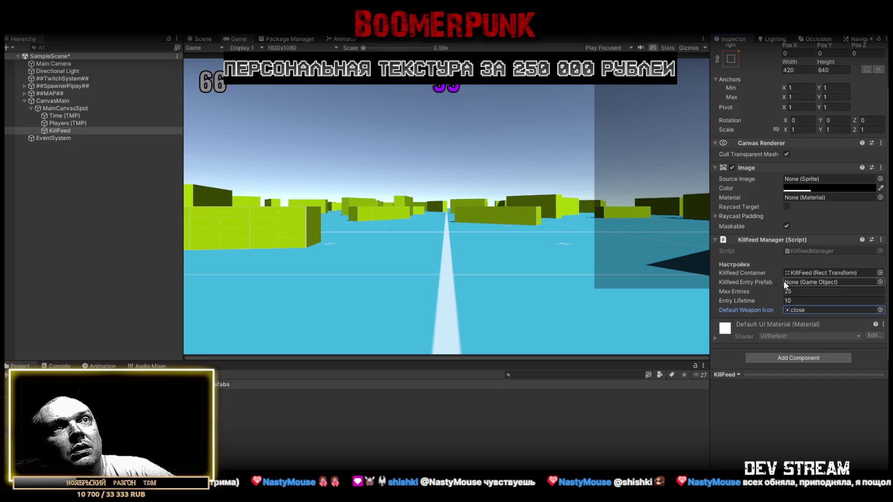
left_click(56, 131)
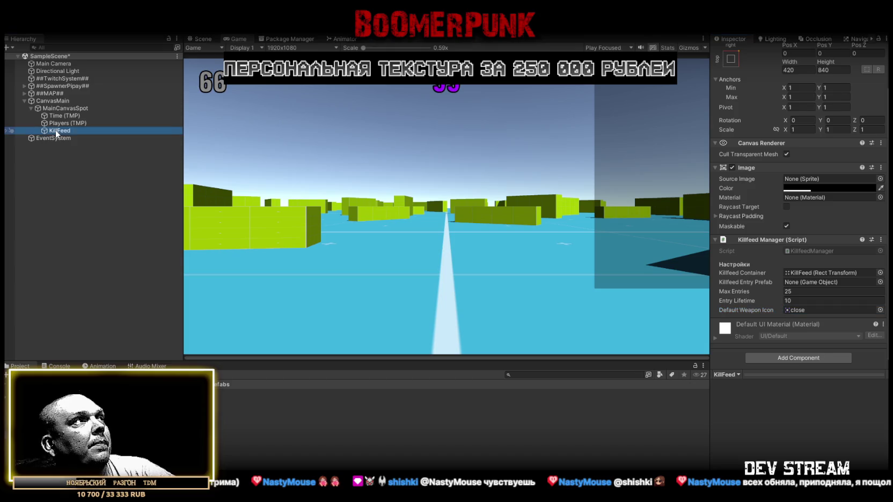
right_click(56, 131)
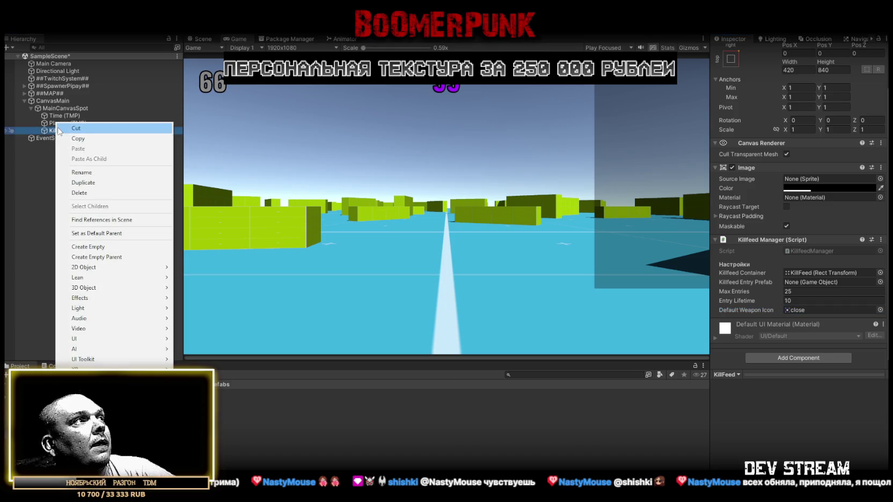
left_click(774, 403)
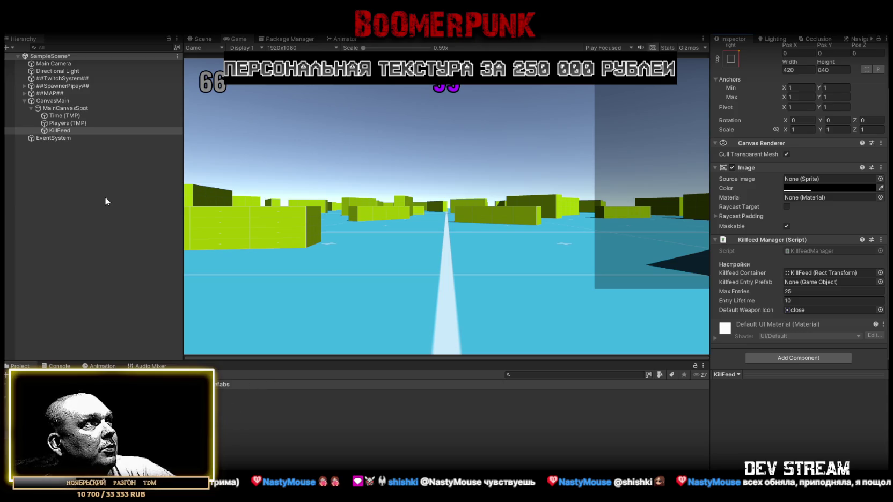
right_click(54, 130)
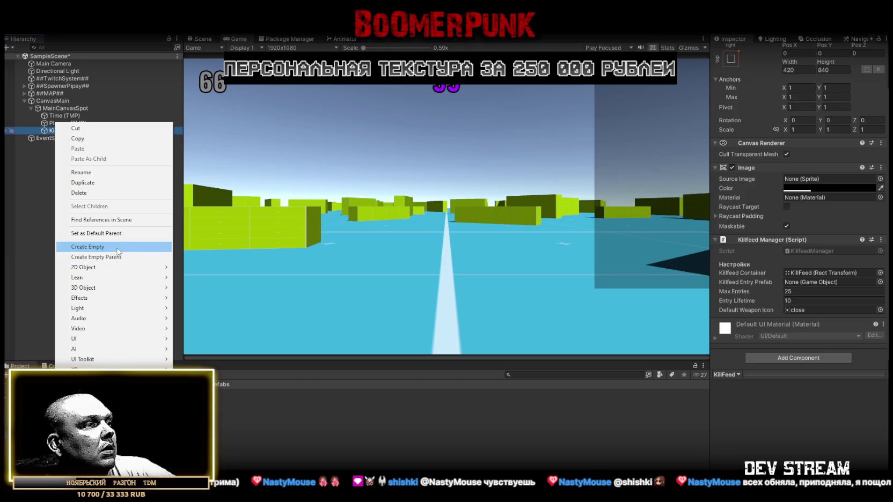
Add a Horizontal Layout Group to KillFeed, disable child force-expand width, and align children Upper Right.
left_click(799, 358)
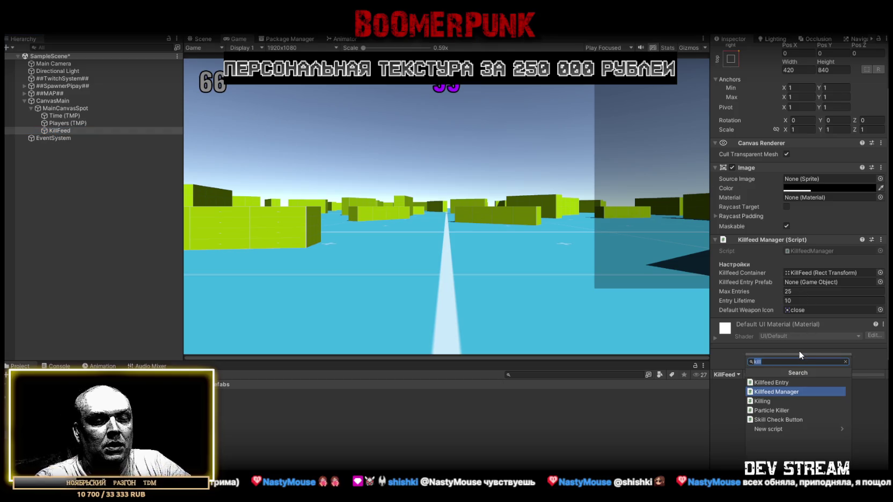
type("horiz")
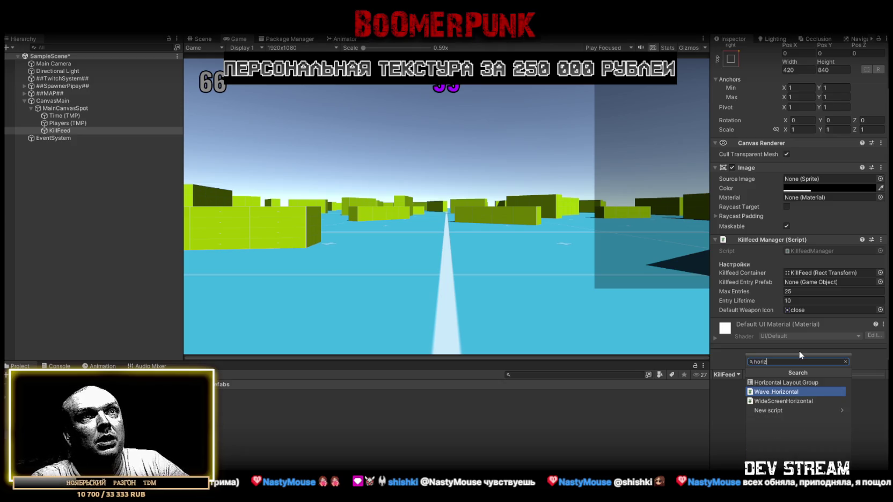
left_click(808, 383)
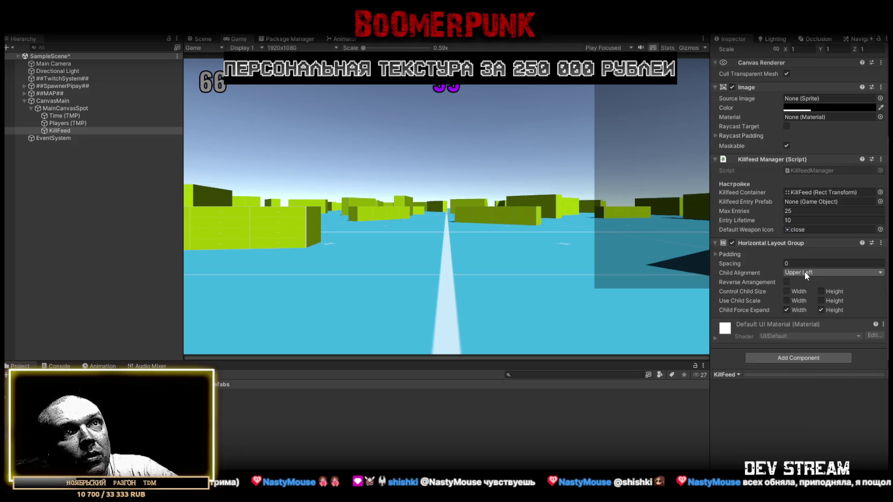
left_click(787, 310)
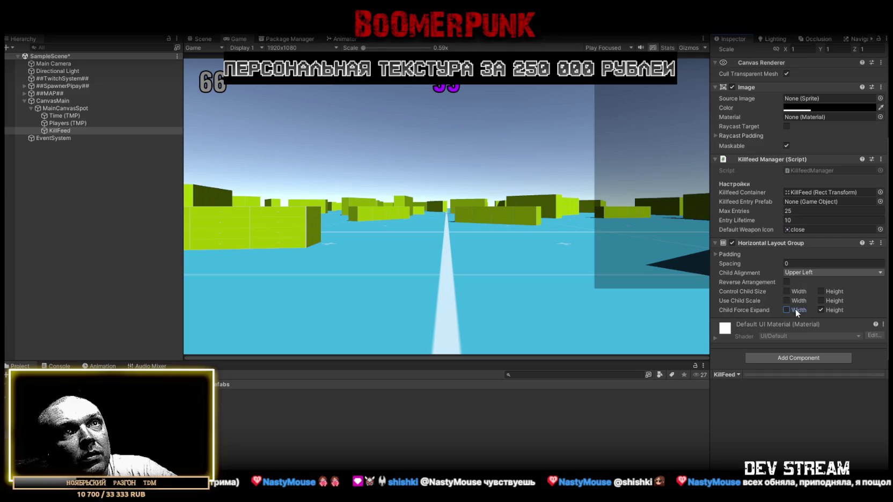
left_click(797, 273)
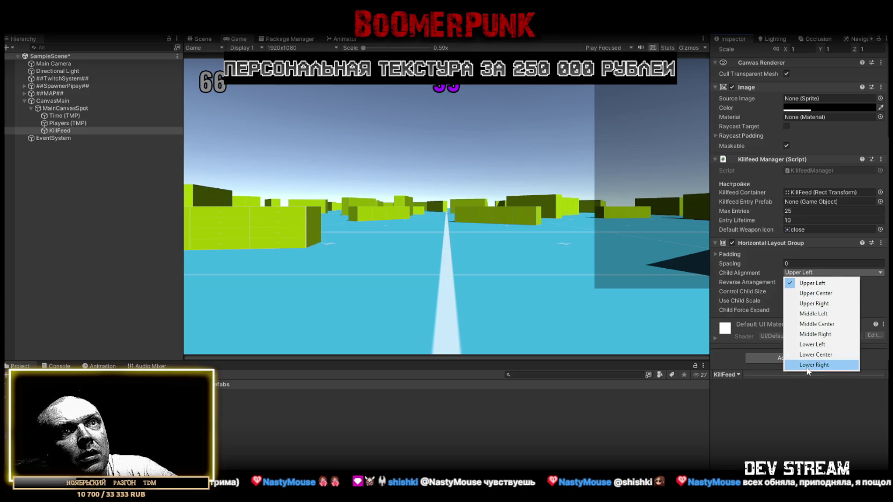
left_click(837, 303)
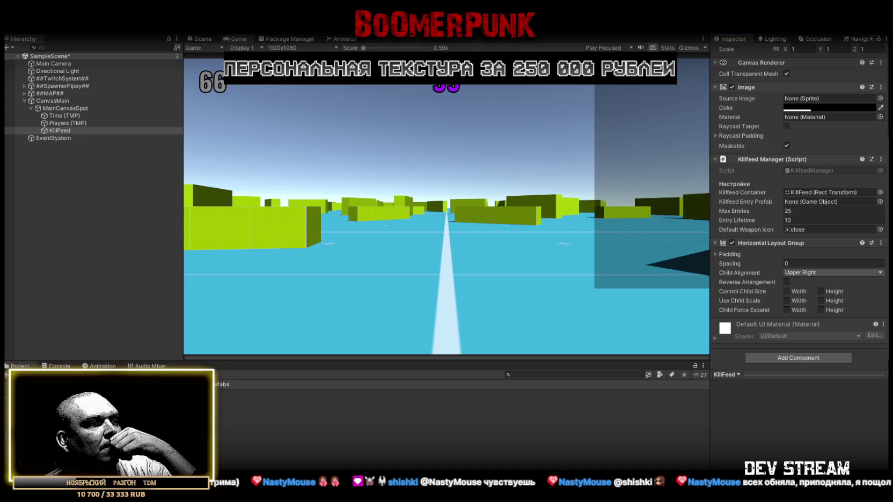
Create an empty child object under KillFeed named KillCheck.
right_click(57, 129)
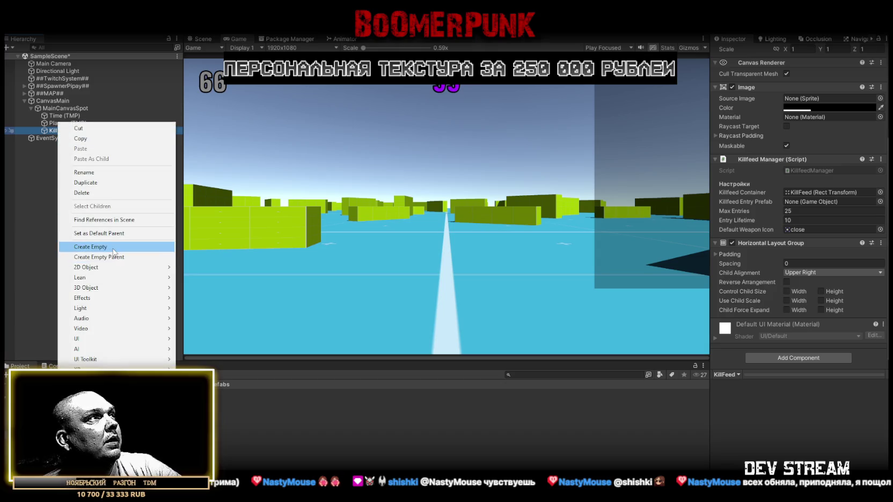
left_click(115, 246)
type("Kill")
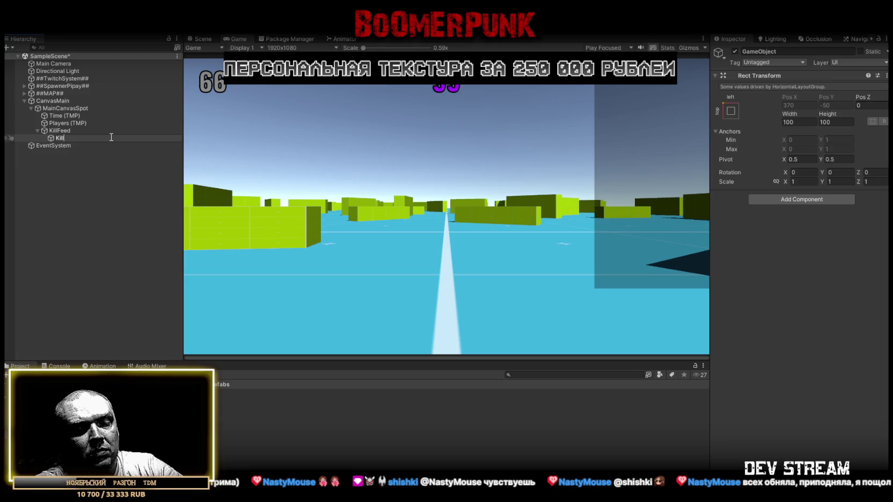
type("Check")
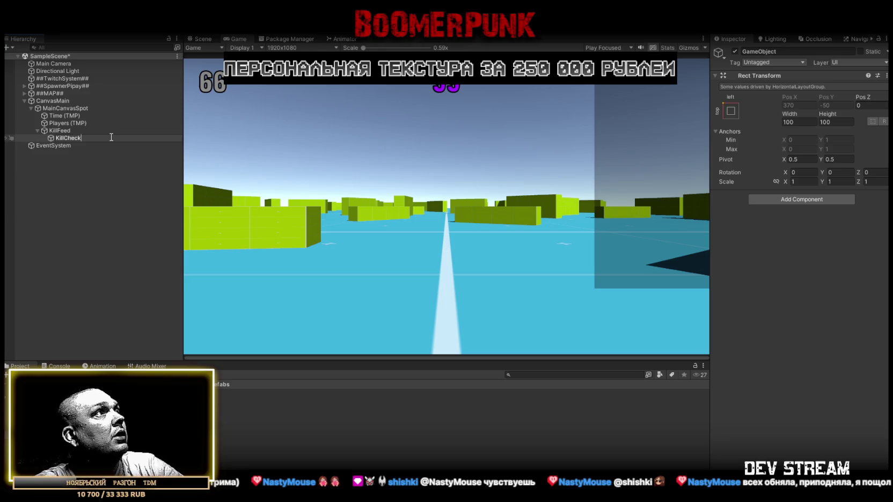
key("Return")
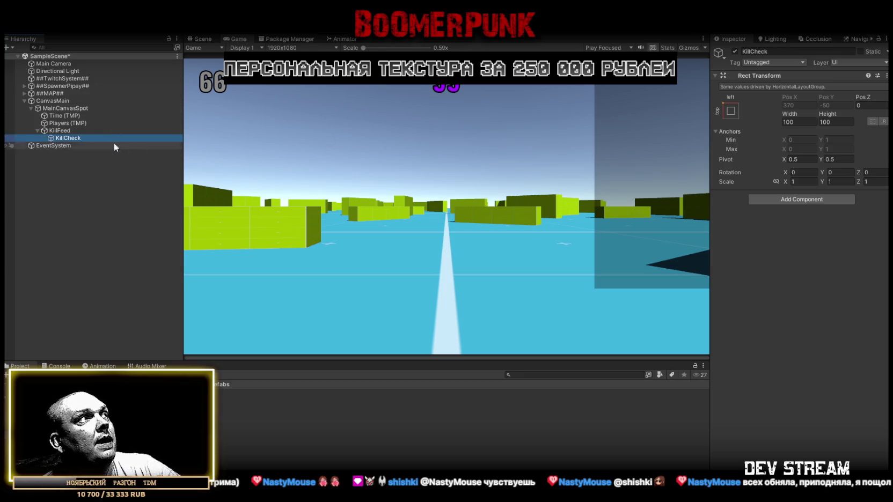
Rename the KillCheck object to KillfeedEntry.
right_click(61, 138)
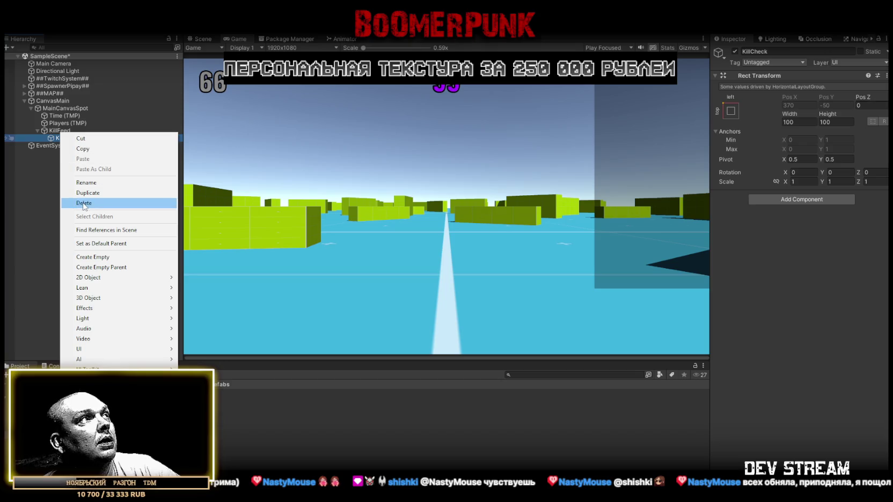
left_click(51, 137)
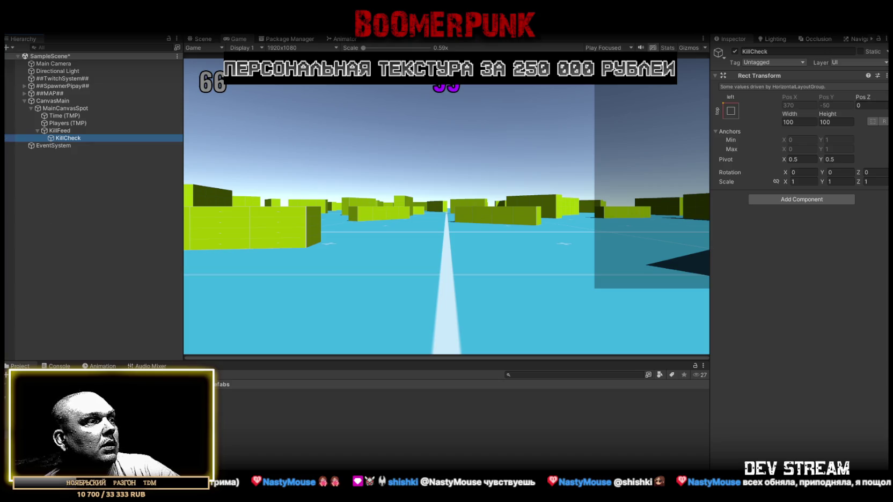
left_click(80, 130)
left_click(72, 138)
key("F2")
type("KillfeedEntry")
key("Return")
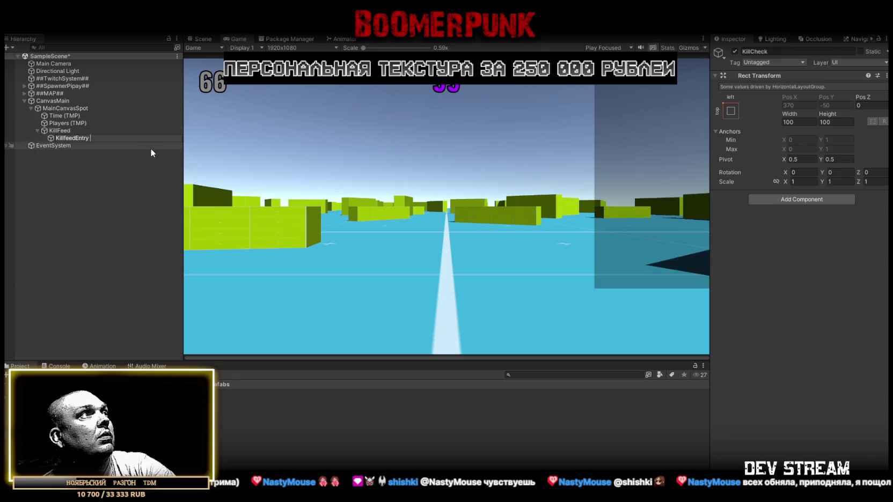
left_click(61, 136)
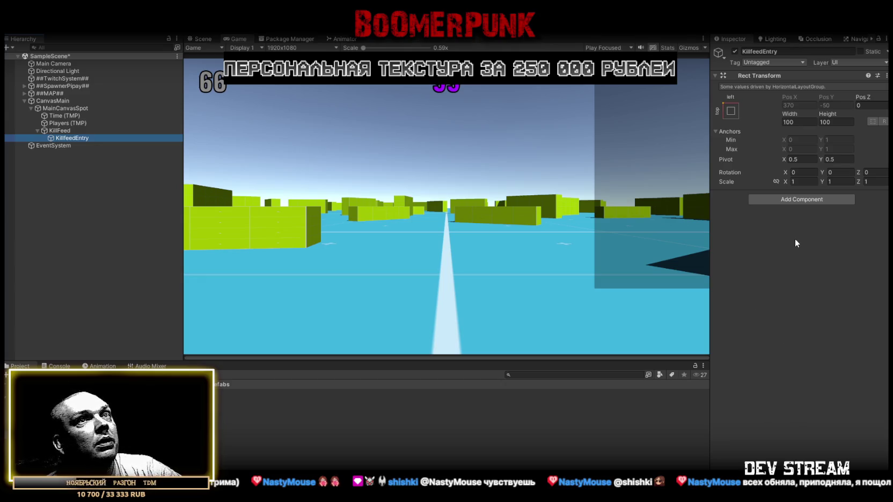
left_click(792, 200)
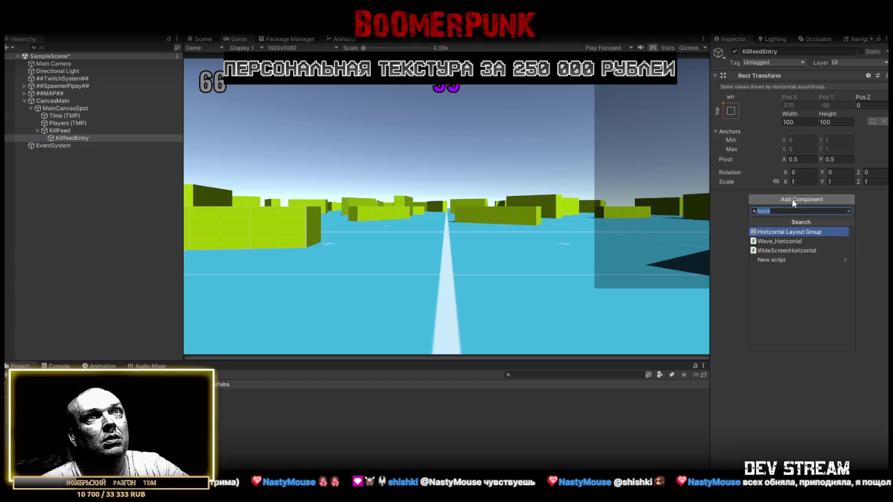
Add a Horizontal Layout Group to KillfeedEntry and remove KillFeed's Horizontal Layout Group.
left_click(784, 232)
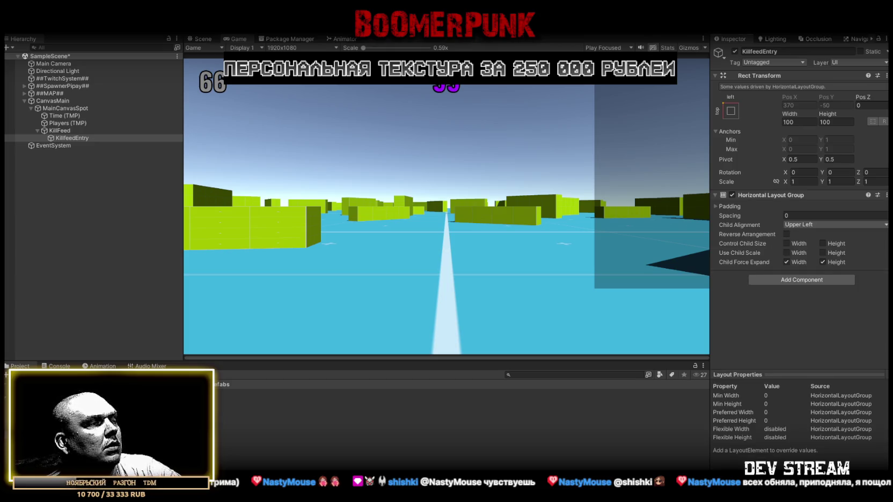
left_click(60, 130)
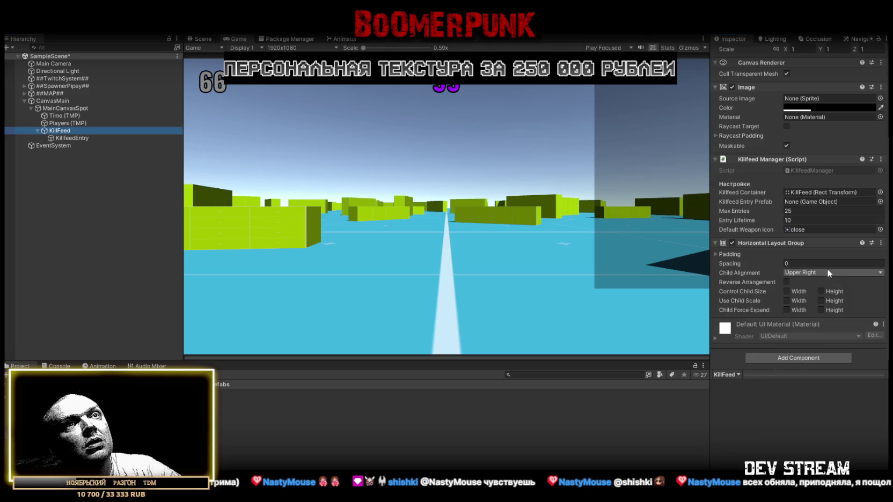
left_click(884, 244)
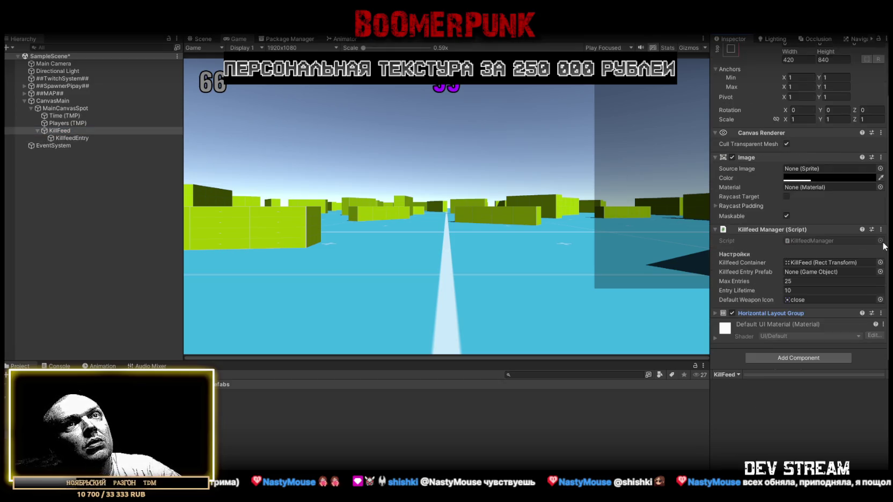
left_click(881, 313)
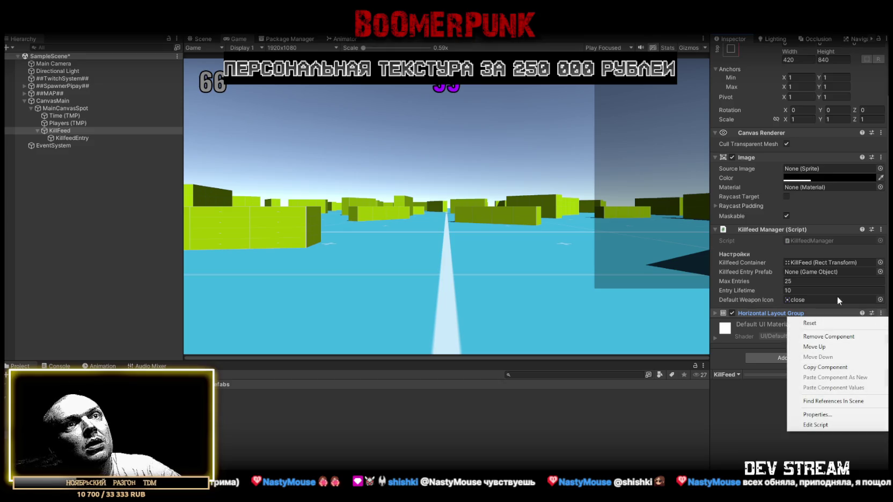
left_click(820, 337)
Give KillFeed a Vertical Layout Group with child alignment Upper Right.
left_click(801, 353)
type("horiz")
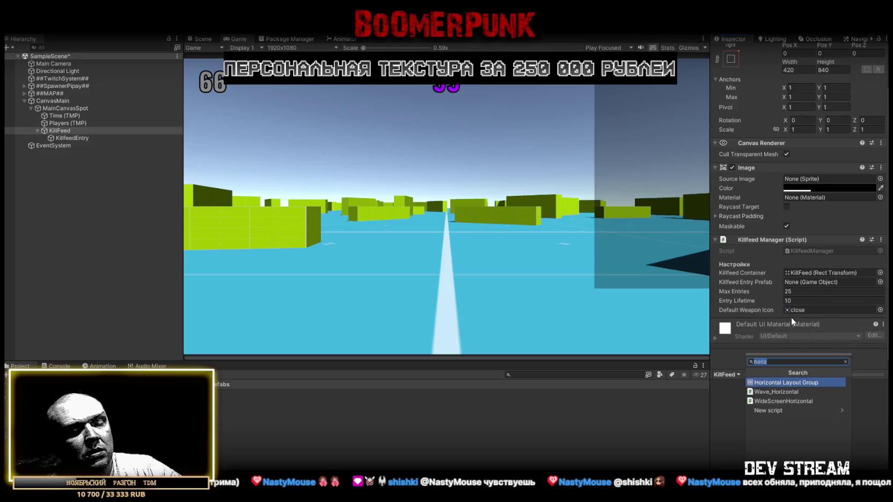
type("ver")
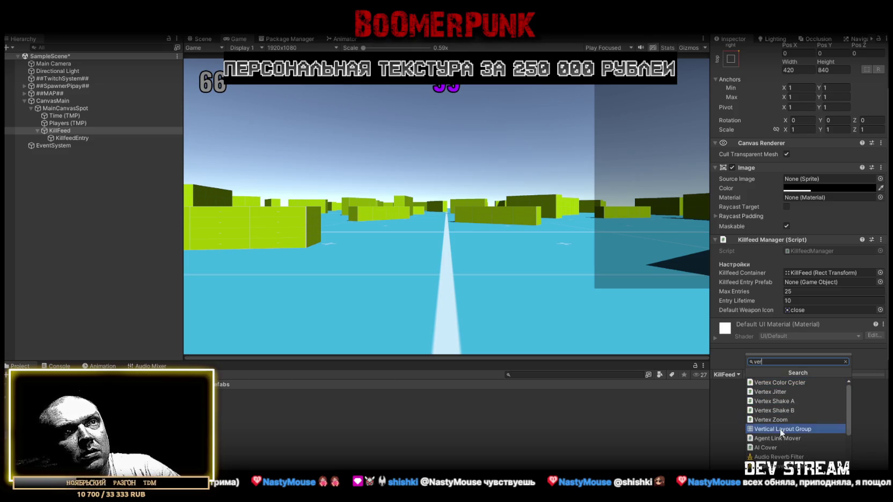
left_click(779, 429)
left_click(802, 273)
left_click(805, 304)
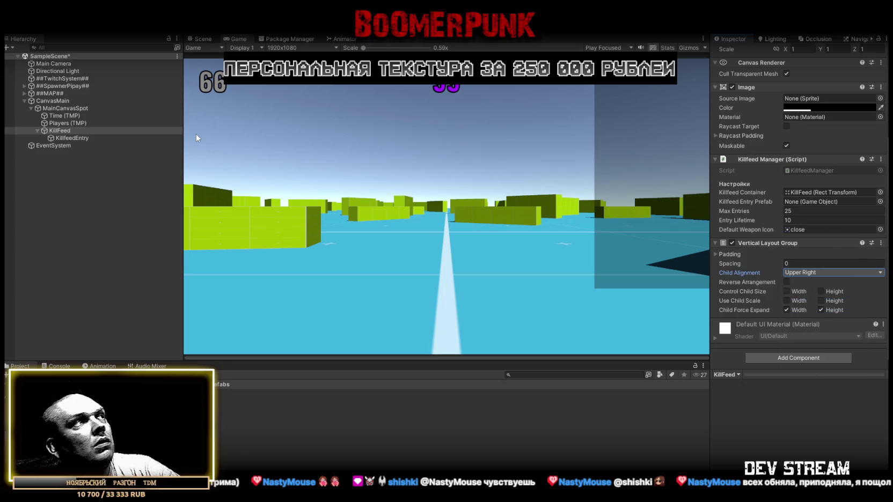
left_click(72, 138)
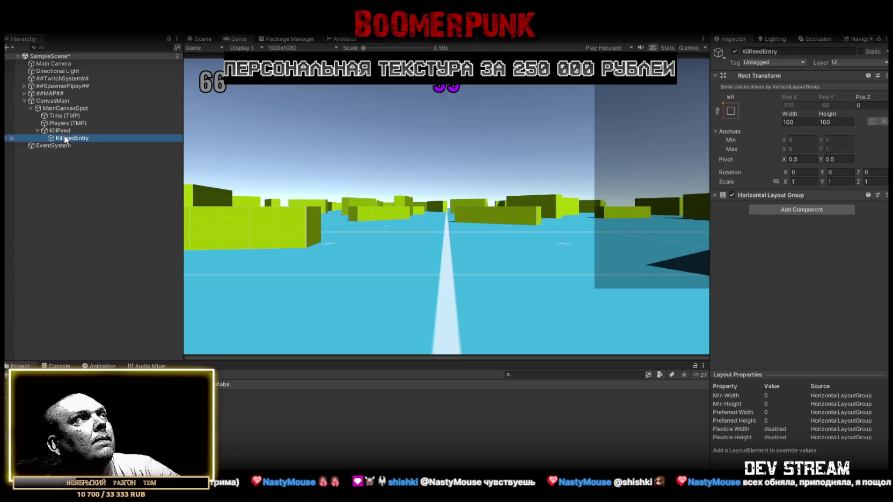
Add an Image to KillfeedEntry and size it 420 by 60.
left_click(798, 209)
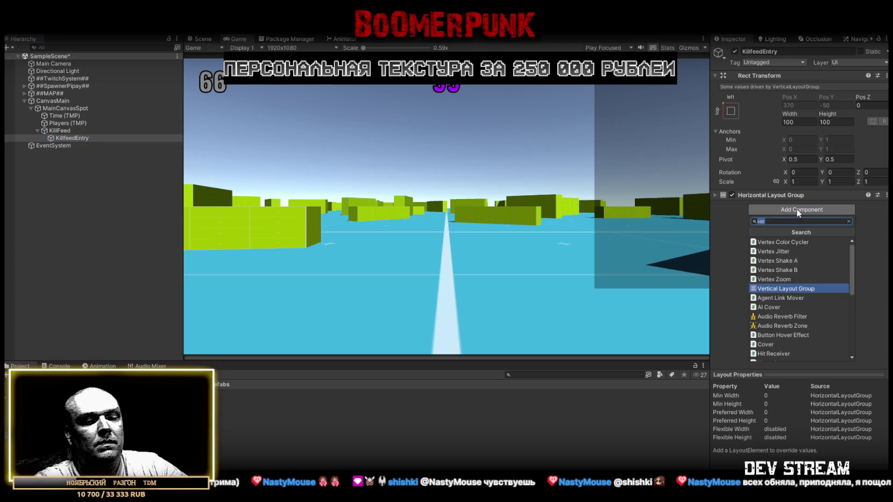
type("ti")
key("Escape")
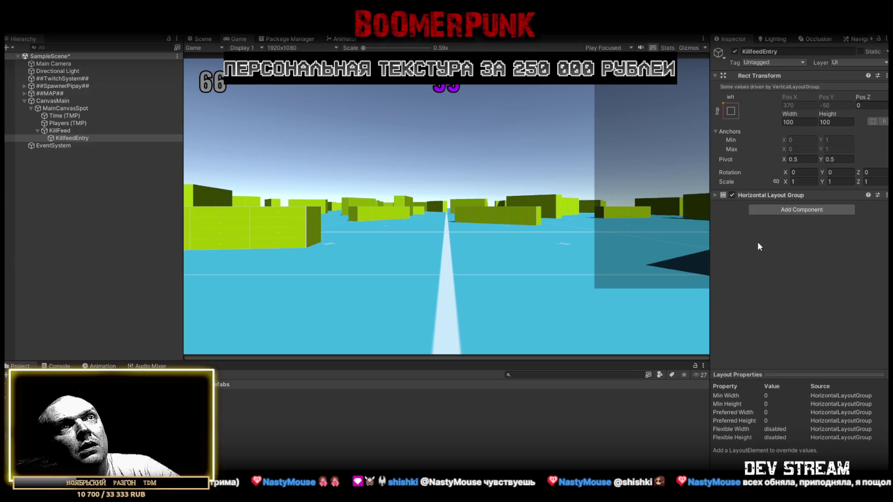
left_click_drag(752, 230, 749, 187)
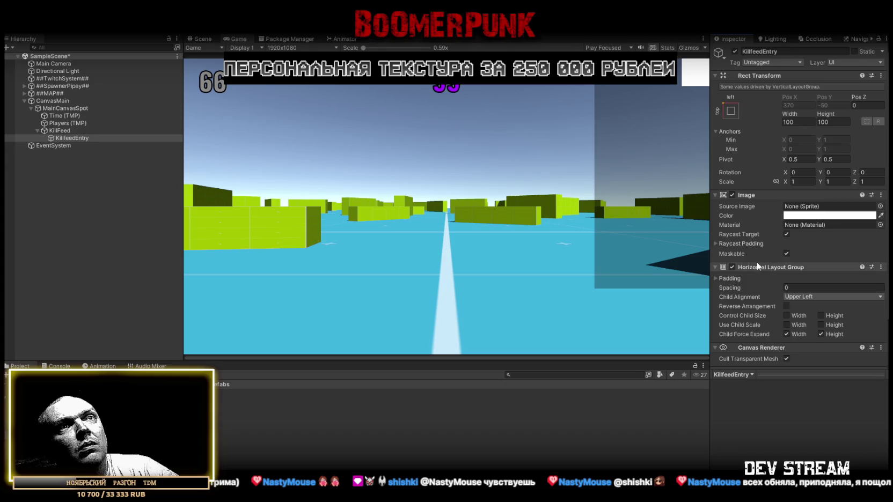
scroll(748, 262, "down", 2)
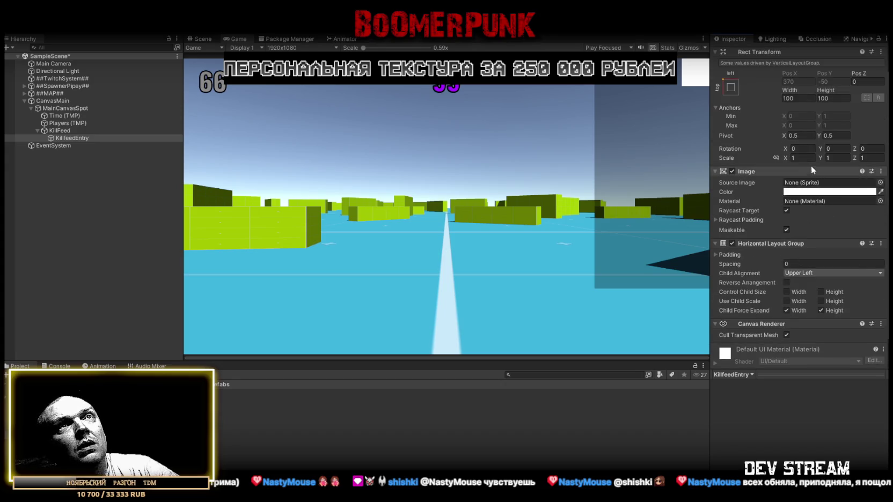
left_click_drag(791, 88, 704, 88)
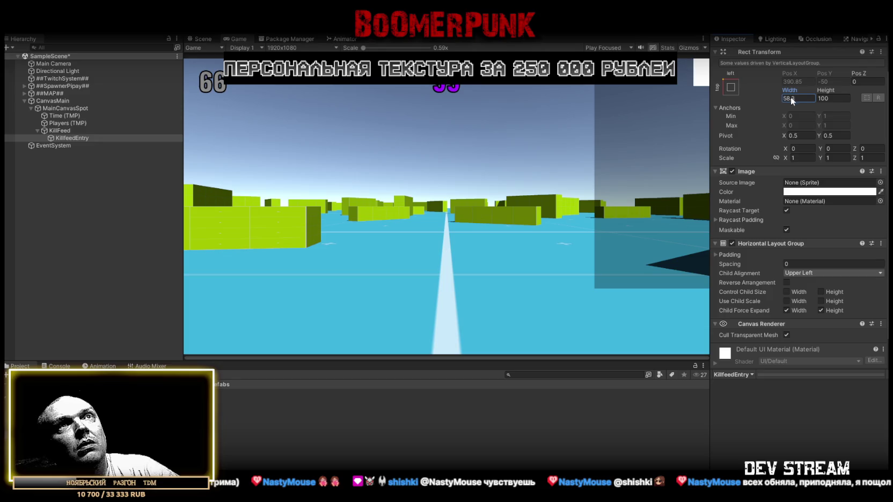
left_click(800, 97)
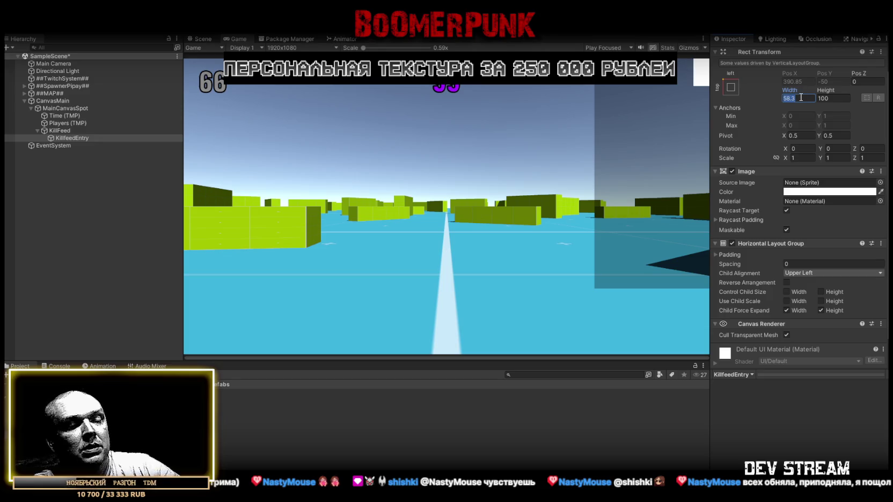
type("420")
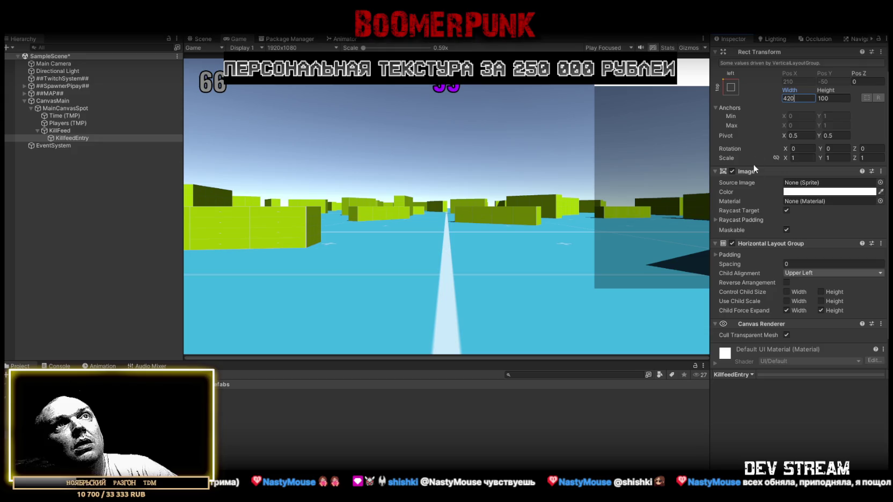
scroll(783, 169, "down", 2)
scroll(783, 170, "up", 3)
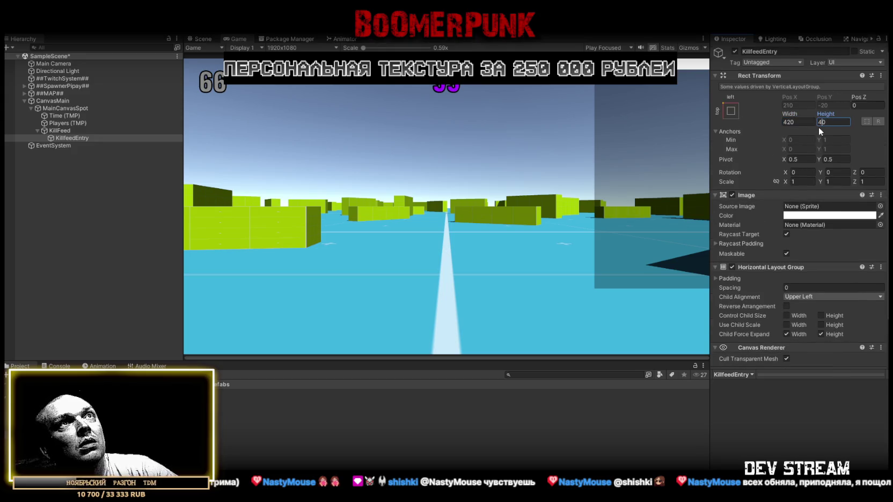
type("40")
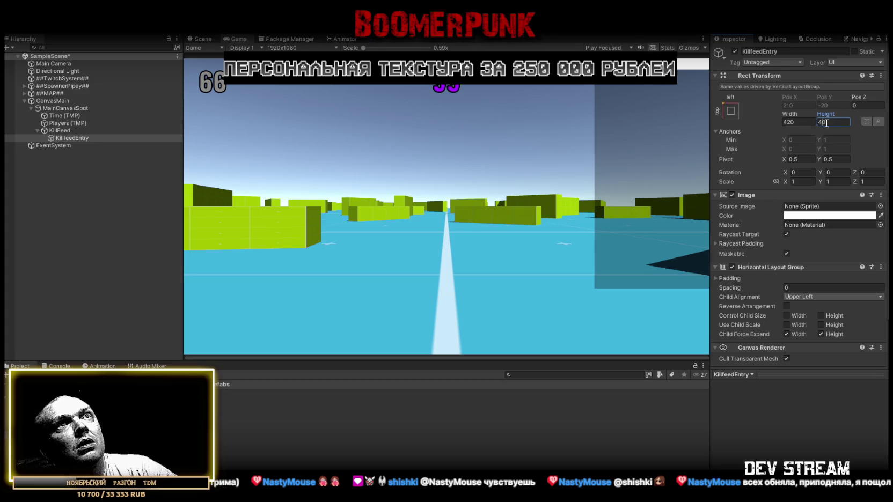
type("6")
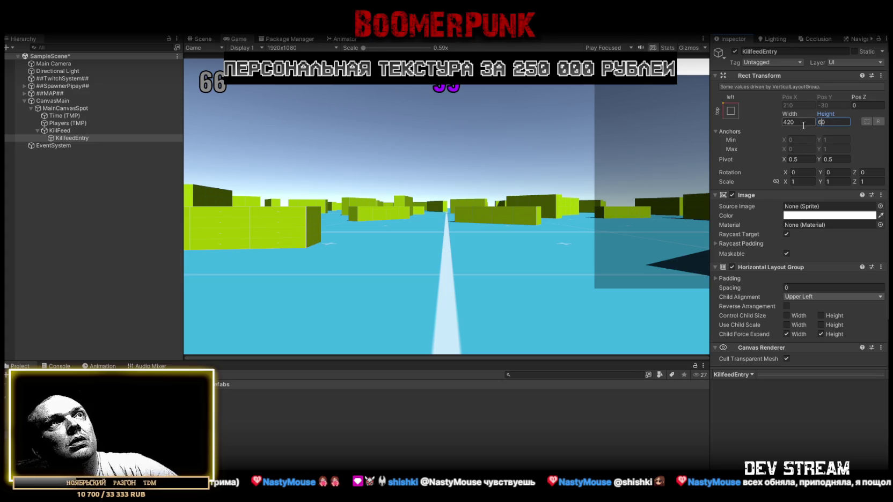
Make the Image background dark red and switch off its Raycast Target.
left_click(824, 216)
mouse_move(825, 311)
left_mouse_down()
mouse_move(834, 248)
mouse_move(836, 320)
mouse_move(836, 284)
left_mouse_up()
left_click(884, 208)
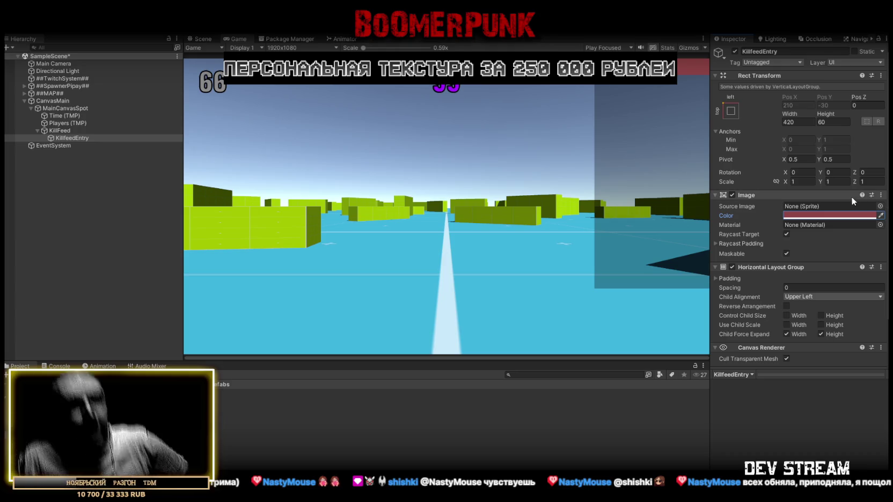
left_click(787, 235)
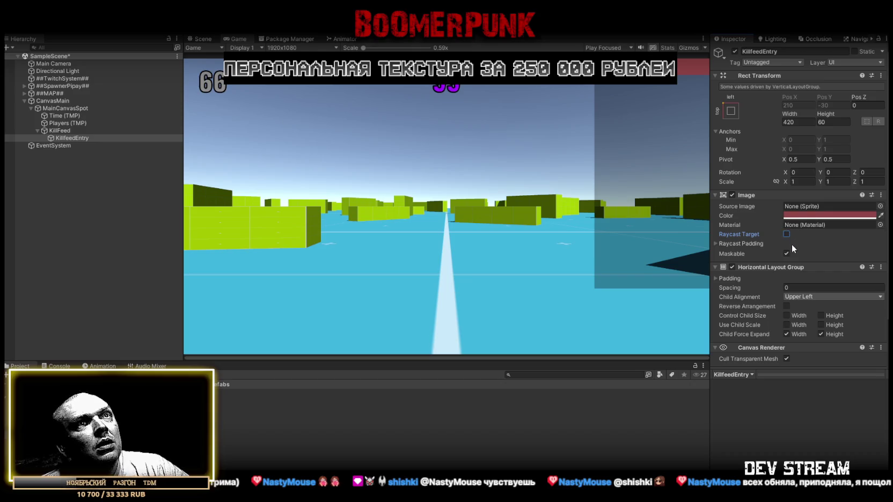
left_click(77, 138)
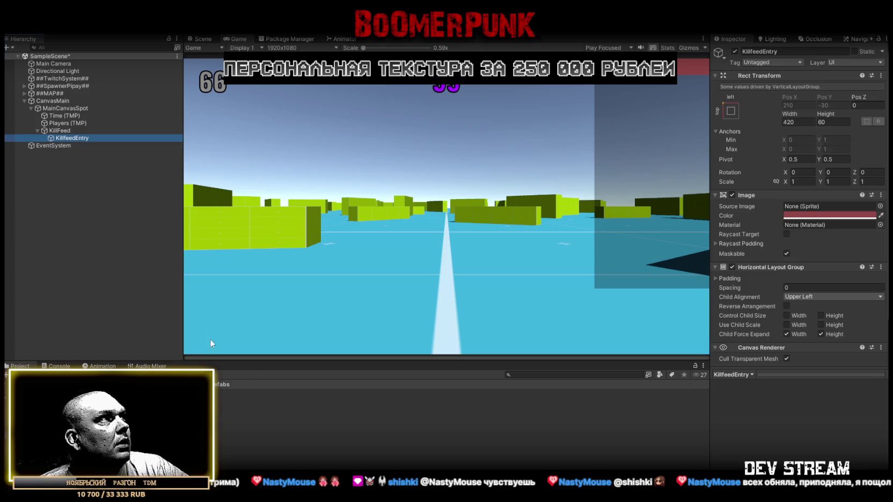
Attach the Killfeed Entry script to KillfeedEntry.
scroll(776, 228, "down", 3)
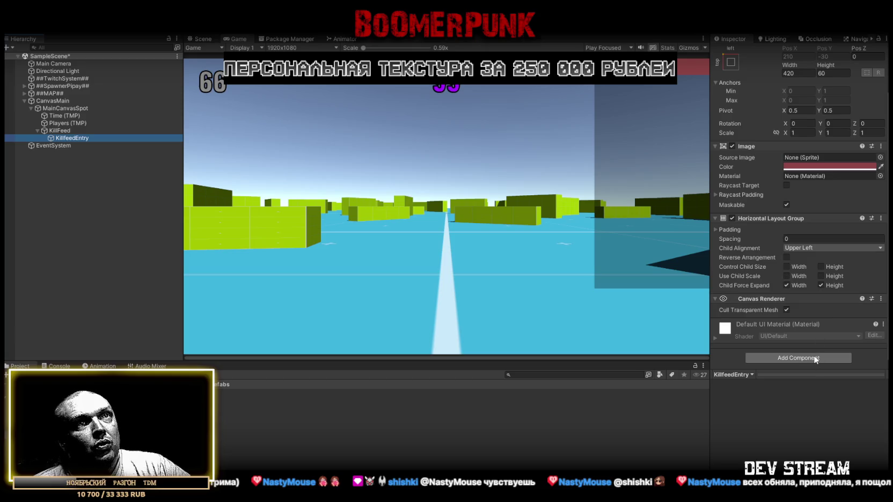
left_click(813, 359)
type("imag")
type("kill")
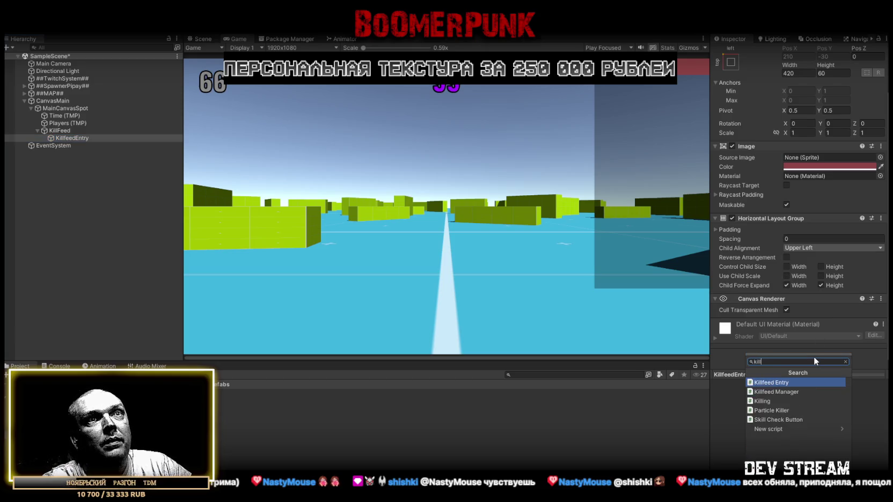
left_click(782, 384)
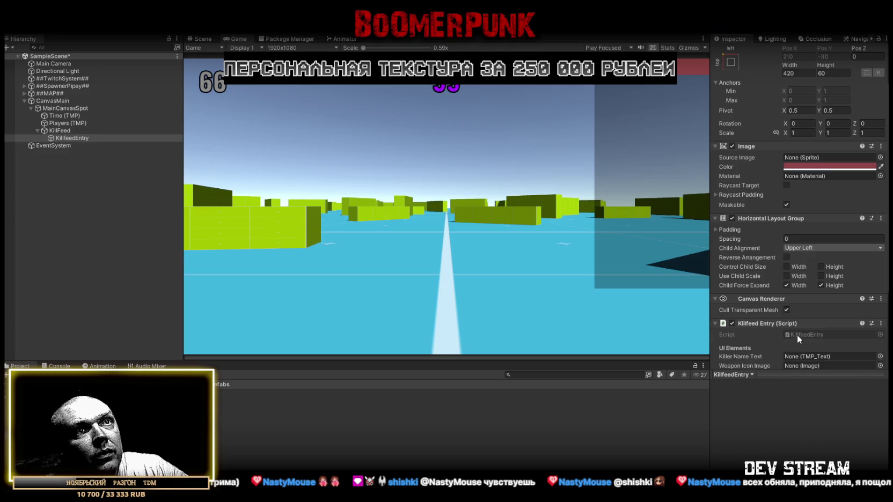
scroll(798, 338, "down", 3)
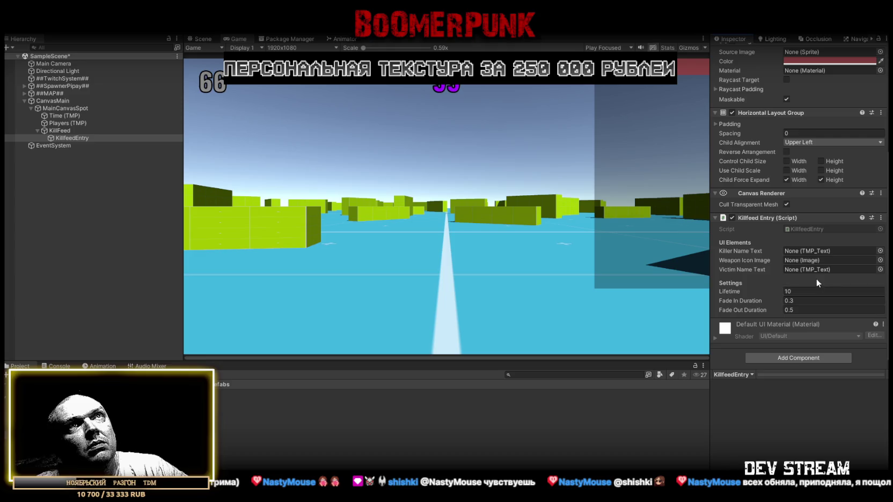
scroll(818, 269, "up", 4)
scroll(820, 251, "down", 4)
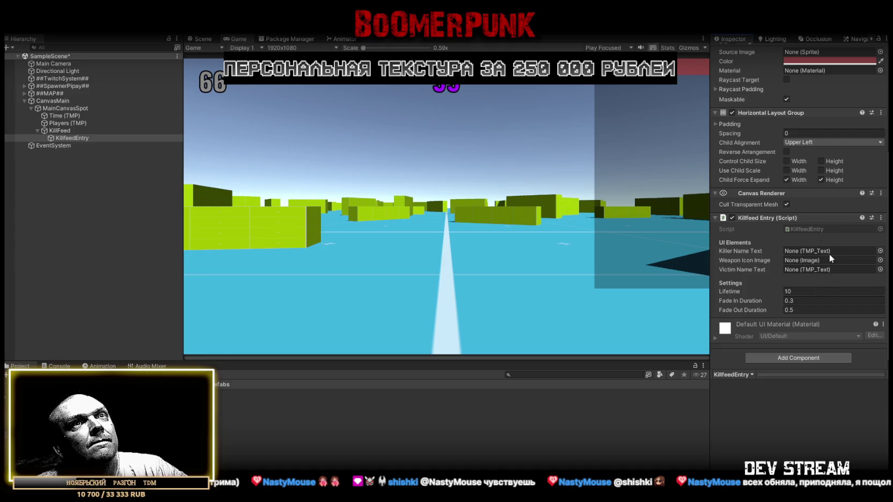
Return to KillfeedEntry and edit its height, reducing it to 40.
right_click(73, 139)
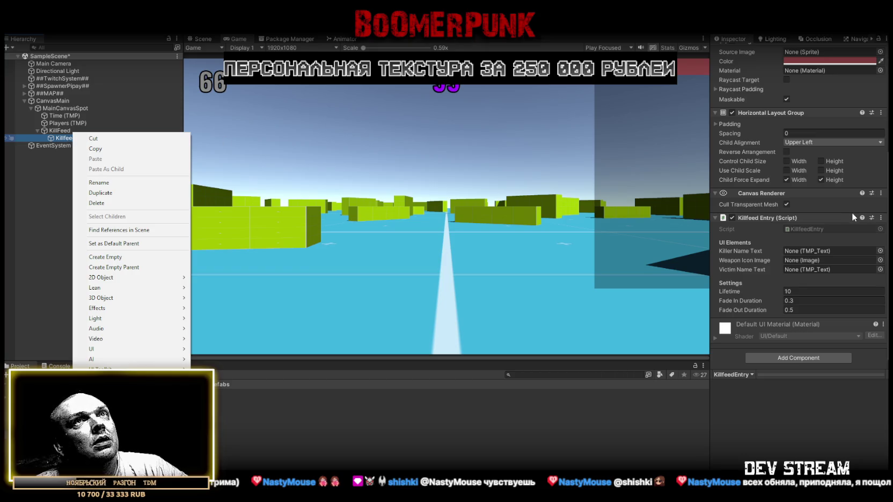
left_click(880, 165)
scroll(880, 165, "up", 2)
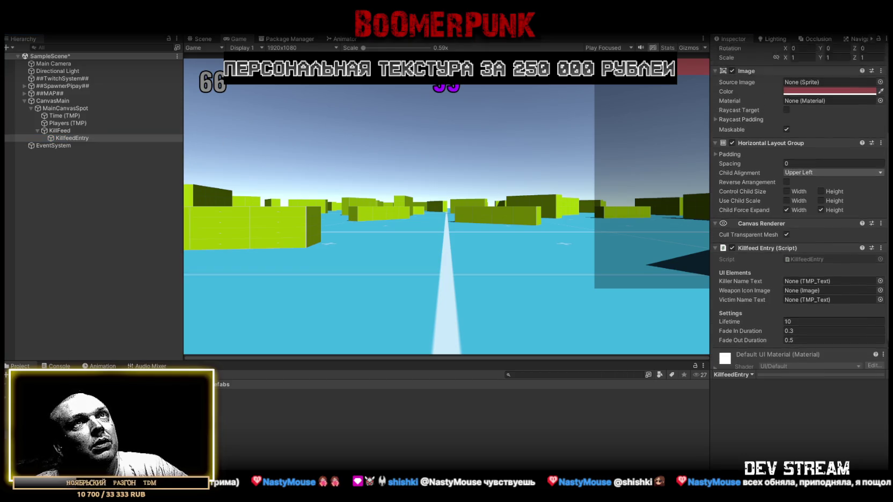
scroll(829, 84, "up", 5)
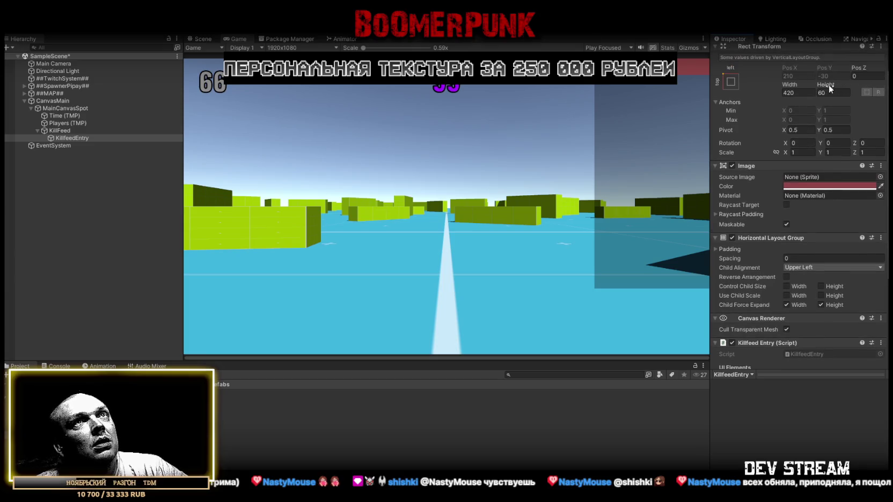
left_click(61, 131)
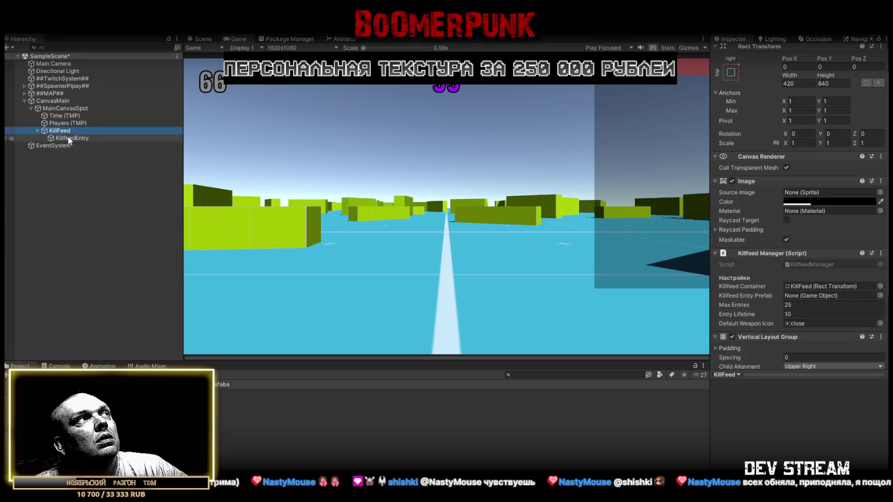
left_click(68, 138)
left_click(822, 93)
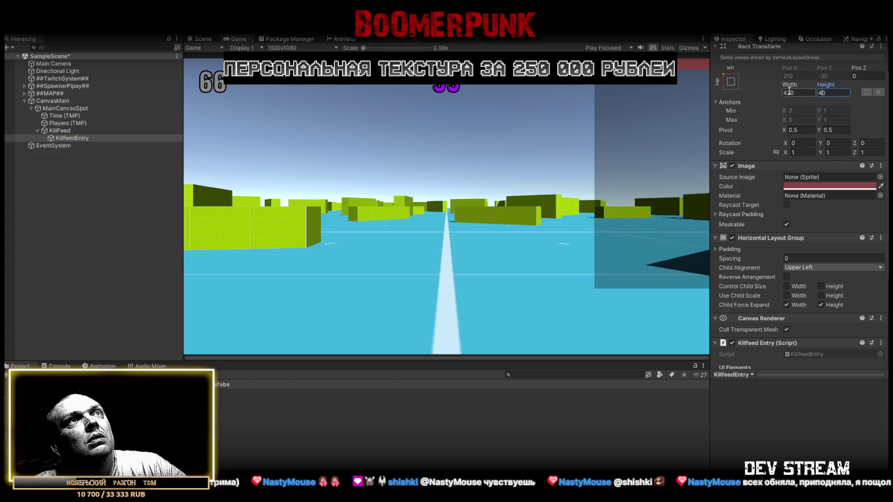
Add a TextMeshPro text child to KillfeedEntry and replace its text with a sample player name.
right_click(68, 139)
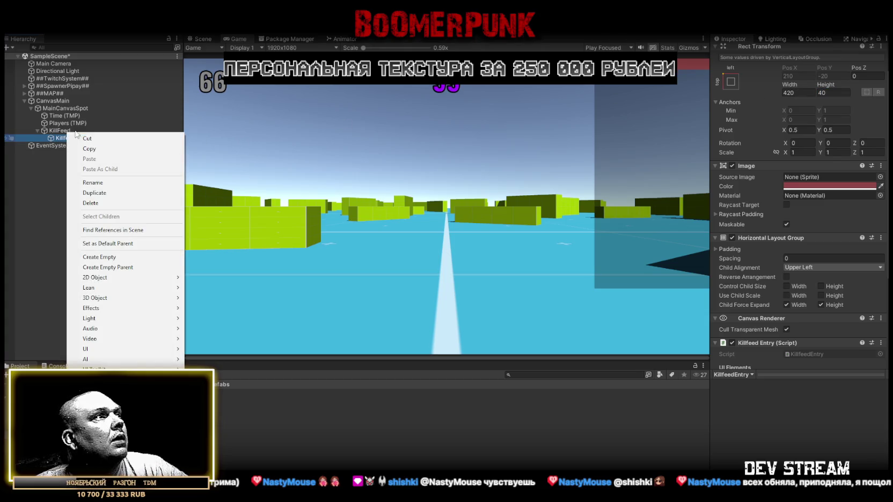
mouse_move(98, 350)
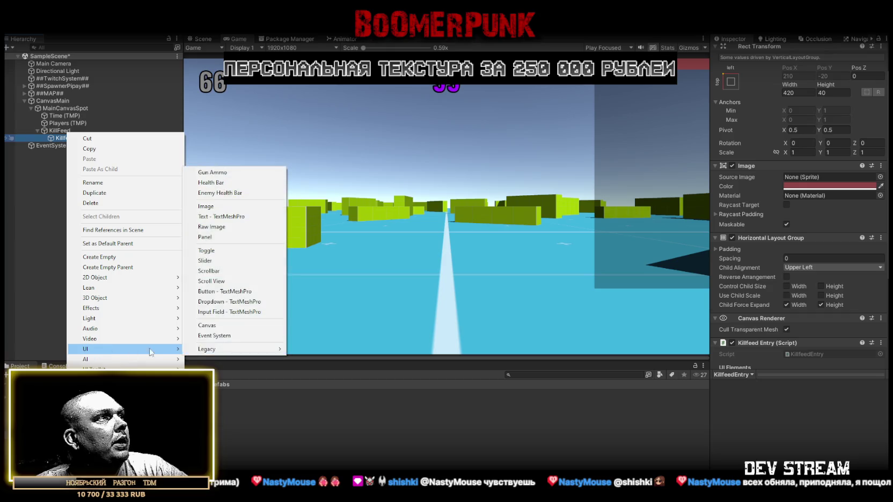
left_click(241, 217)
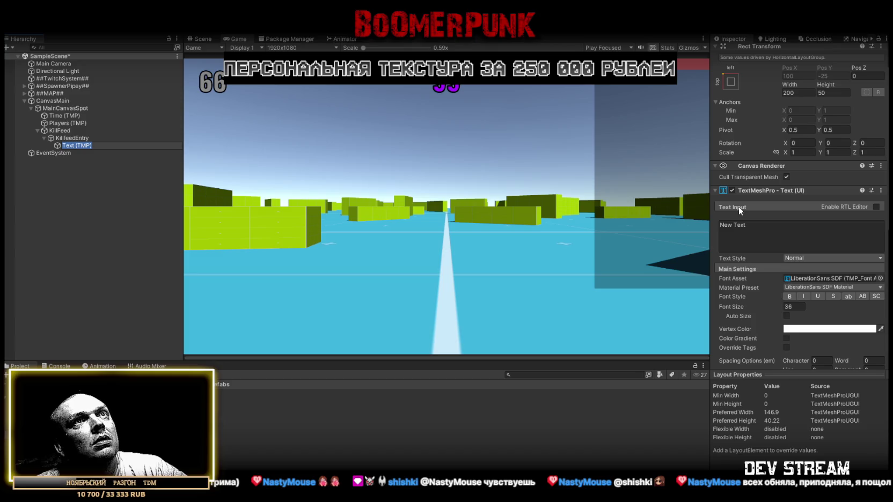
left_click(754, 225)
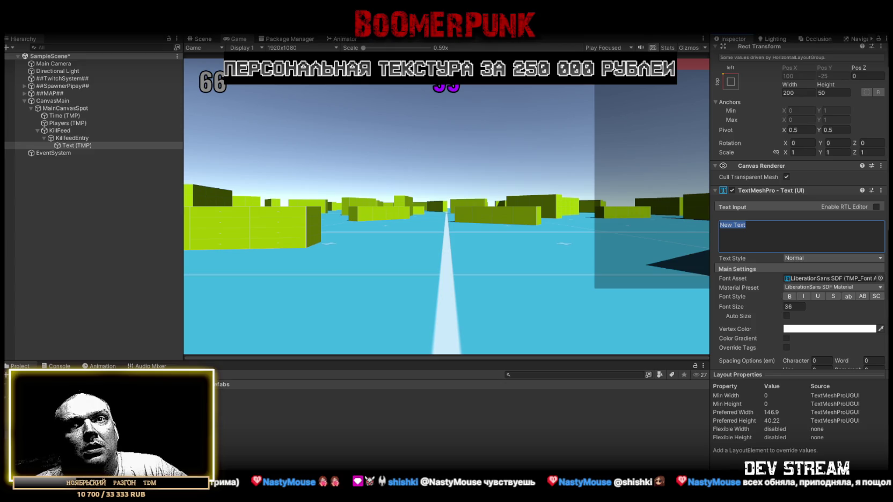
left_click(747, 225)
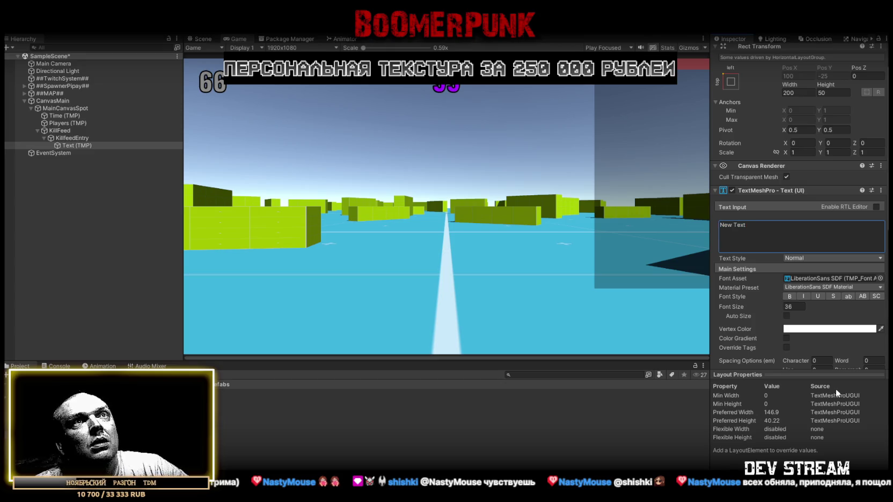
key("ctrl+a")
type("NastyMouse")
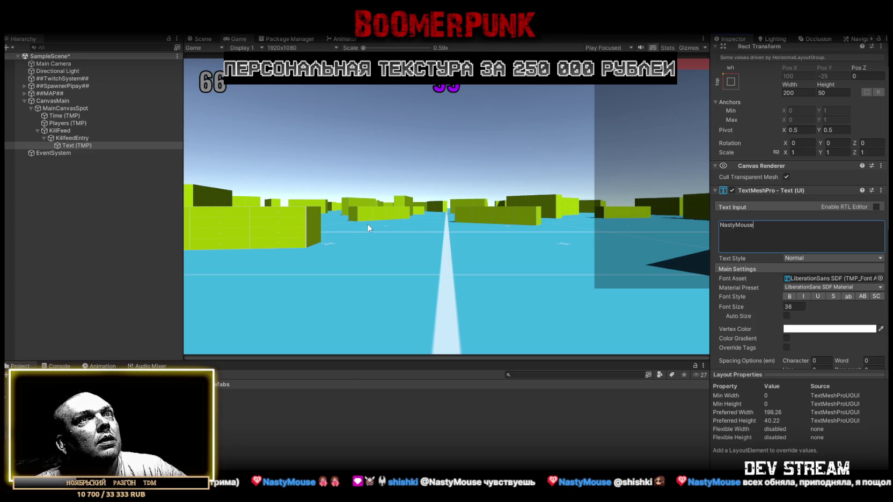
scroll(811, 271, "down", 5)
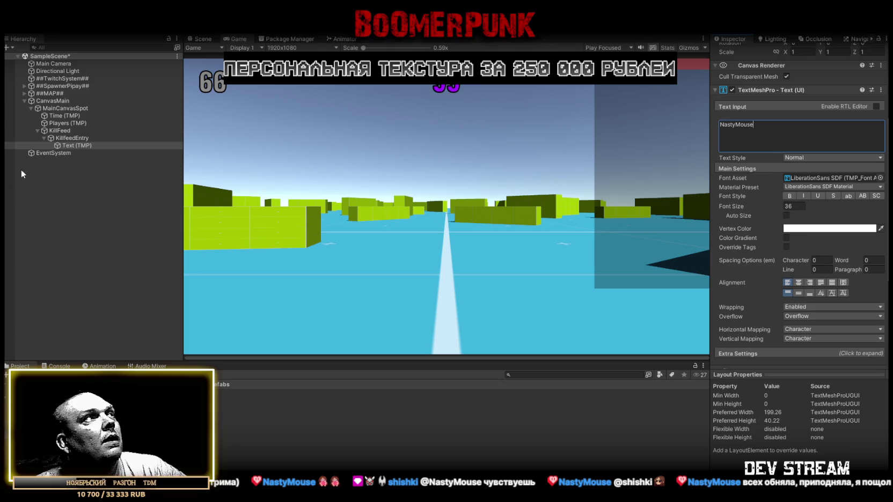
left_click(72, 138)
Add an Image child under KillfeedEntry and set its height to 40.
right_click(72, 137)
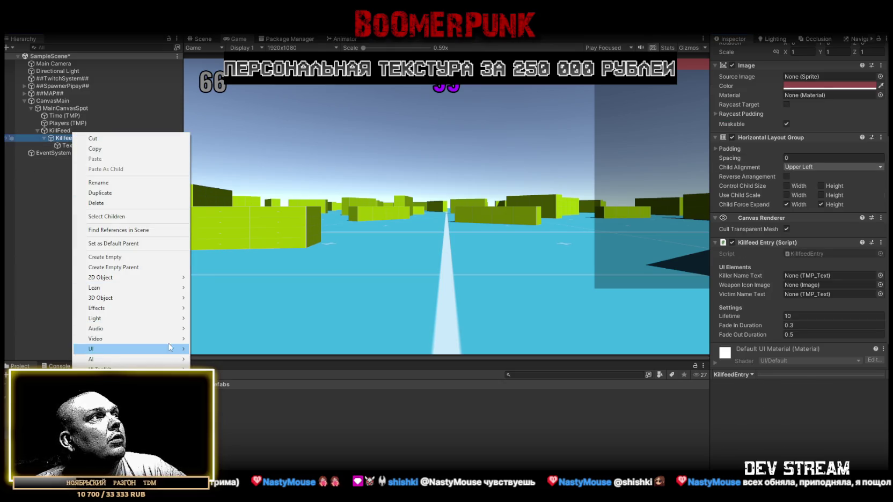
mouse_move(160, 350)
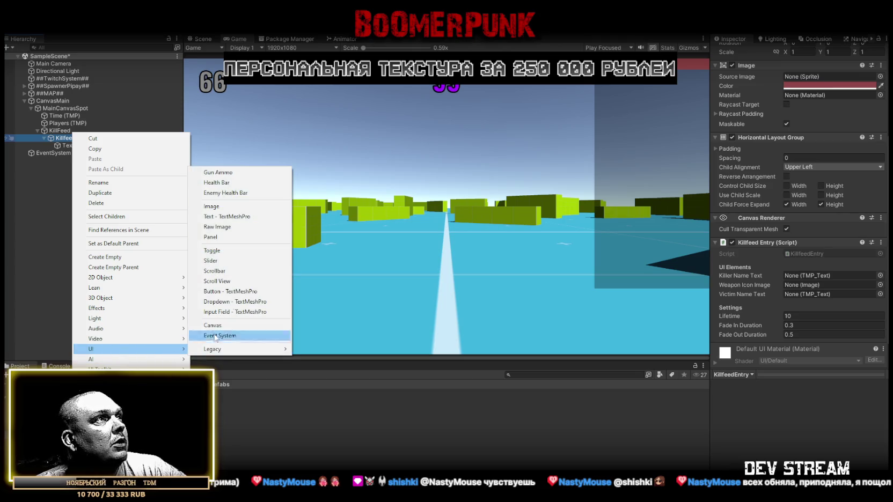
left_click(231, 209)
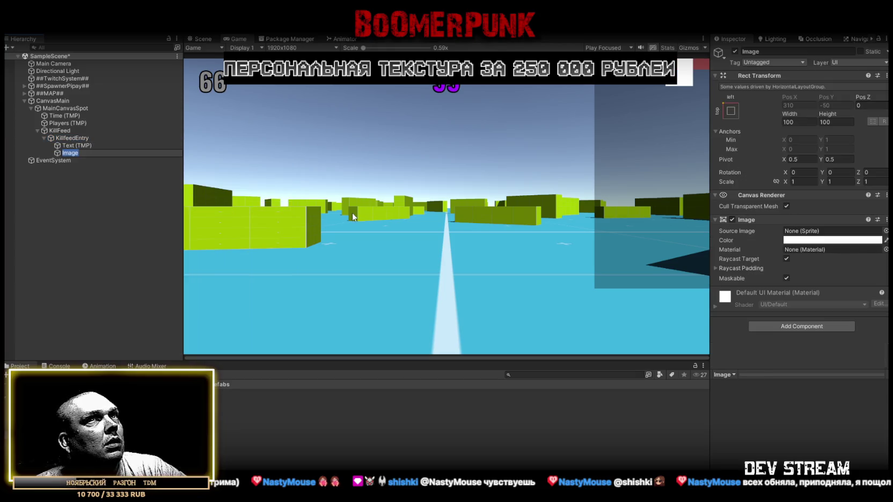
left_click(84, 146)
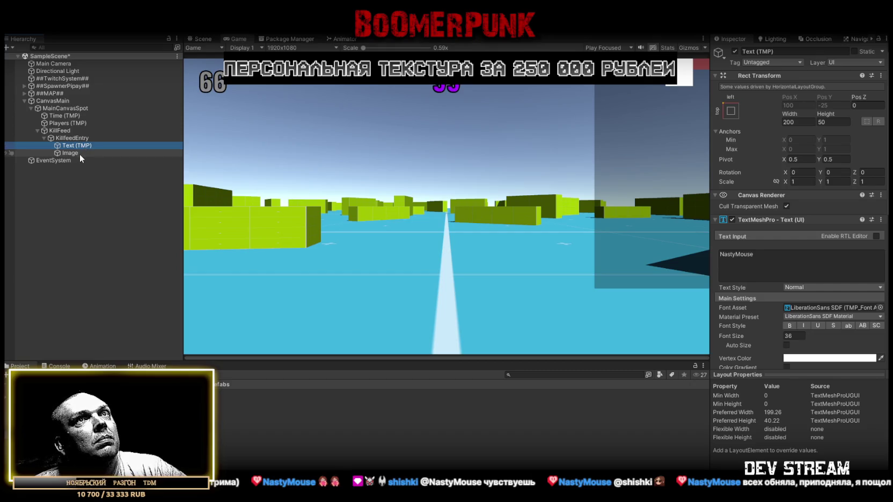
left_click(79, 154)
left_click(824, 122)
type("50")
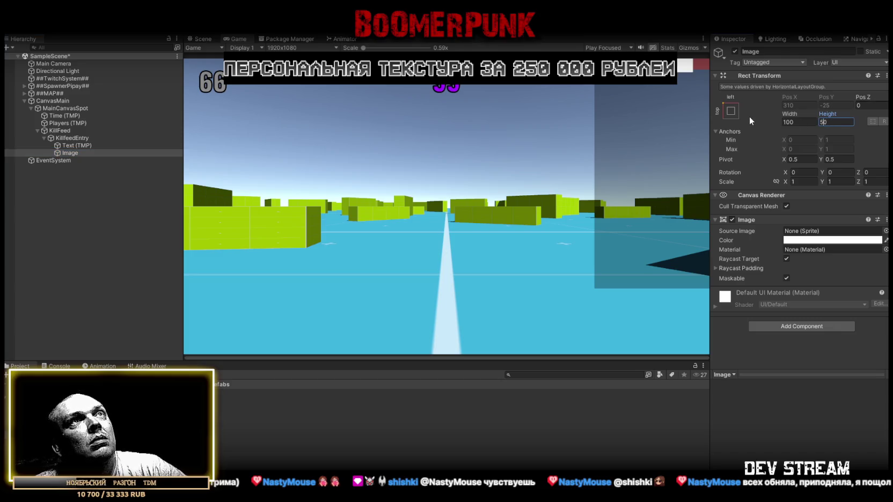
key("BackSpace")
type("4")
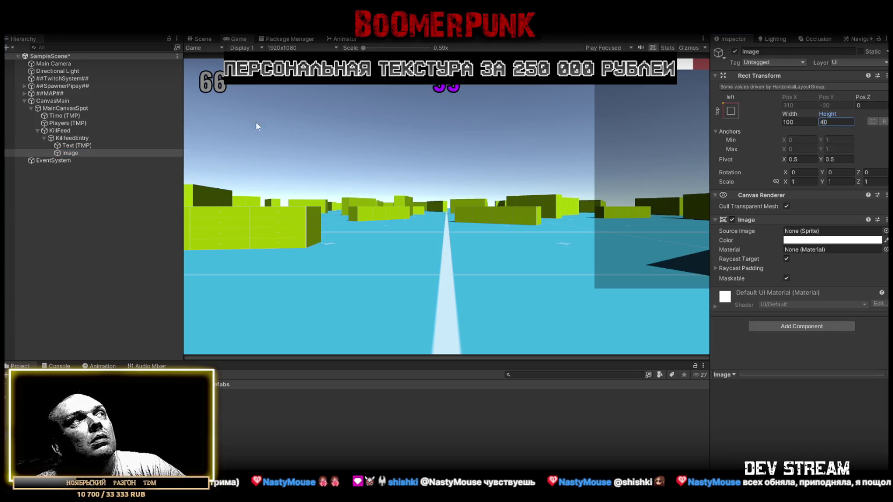
left_click(78, 139)
left_click(77, 153)
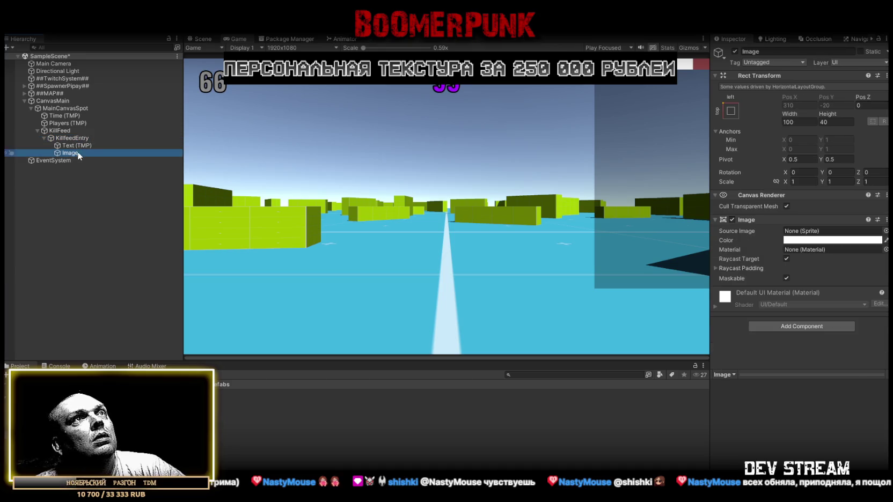
Set the Text (TMP) element's width to 100.
left_click(81, 145)
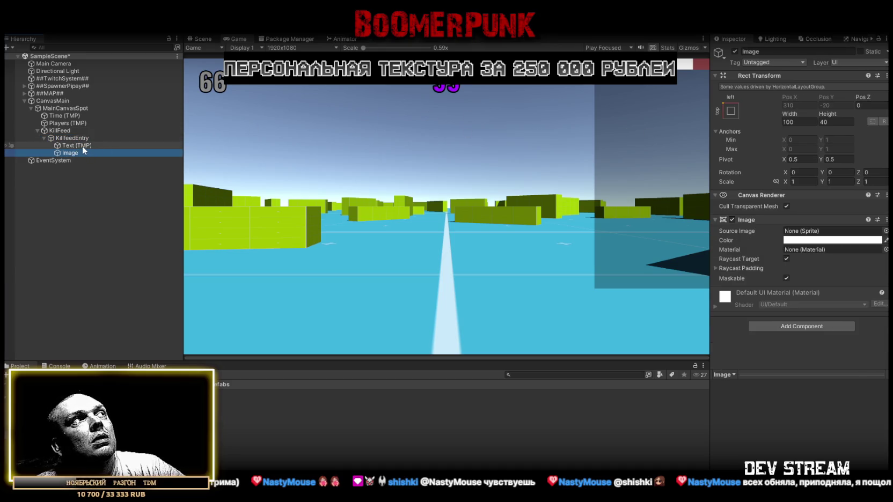
left_click(68, 154)
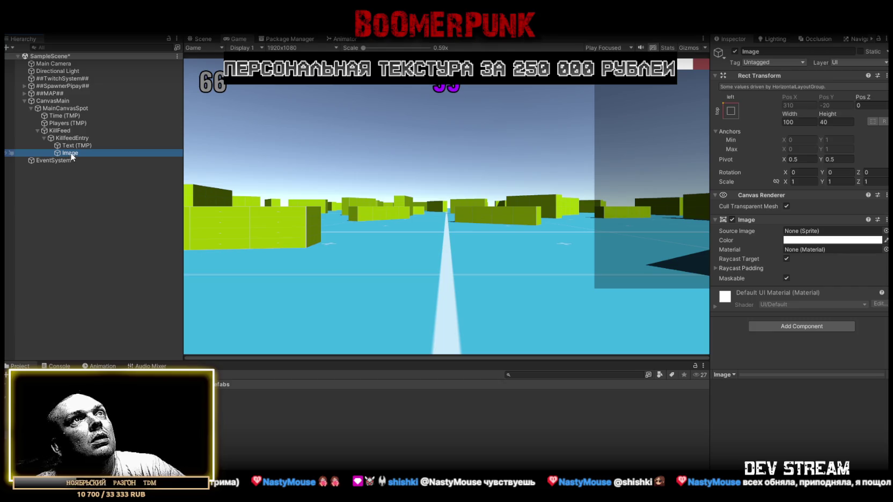
left_click(79, 146)
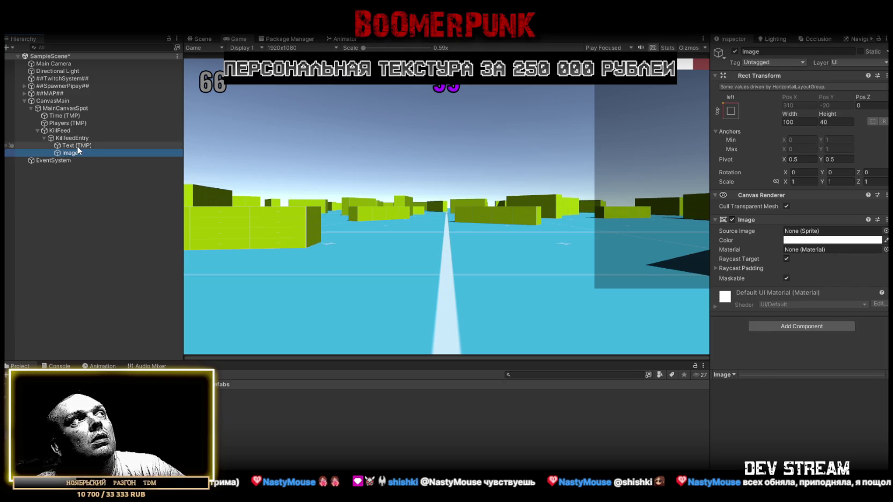
left_click(787, 122)
key("BackSpace")
type("1")
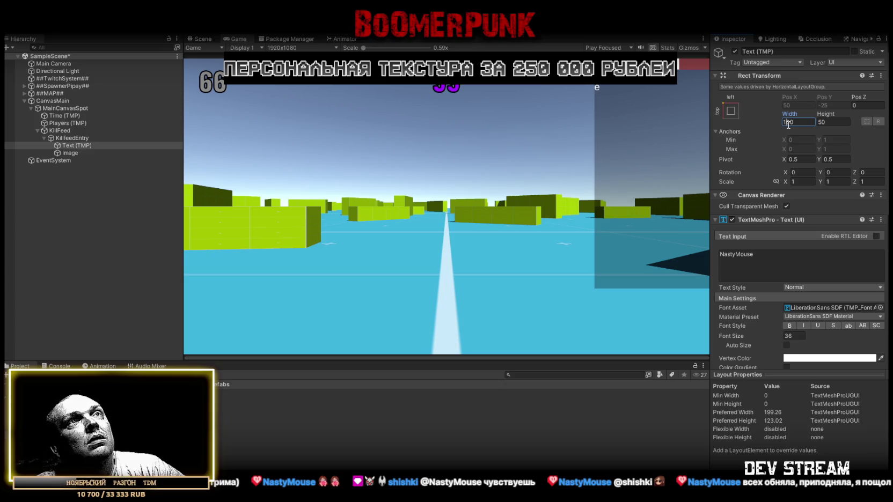
Widen both the KillFeed container and KillfeedEntry to 520.
left_click(62, 131)
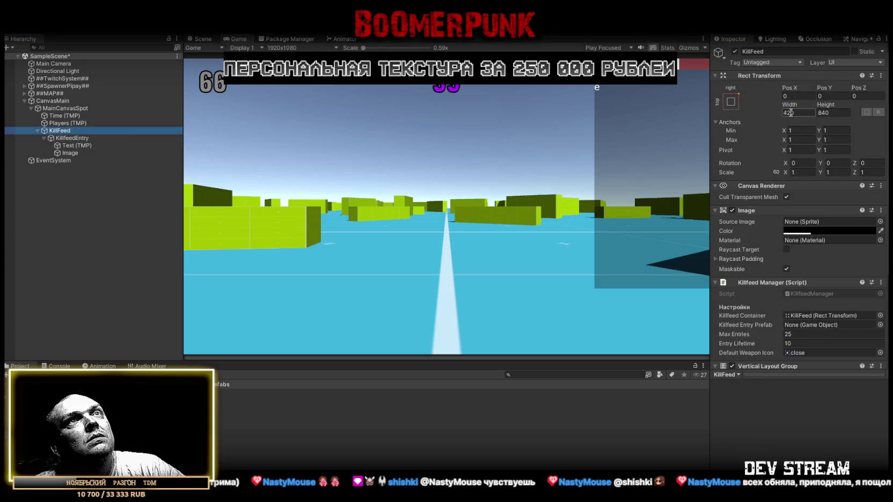
left_click_drag(790, 113, 783, 111)
type("5")
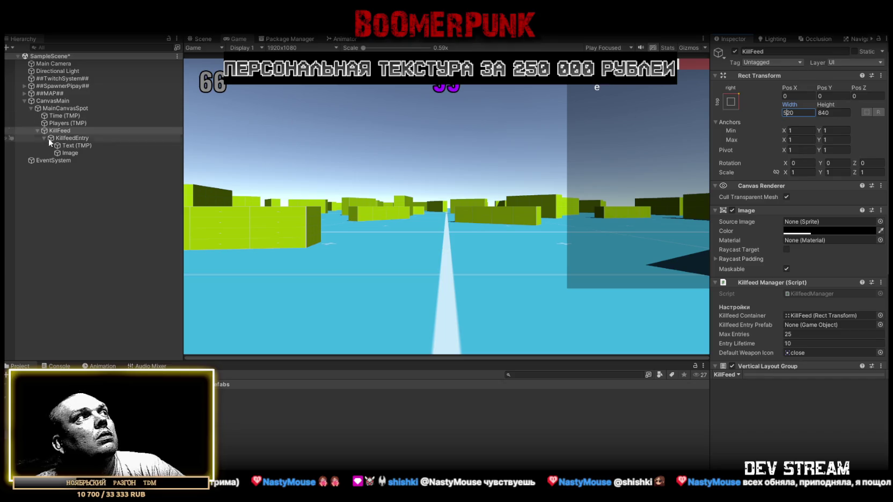
left_click(70, 138)
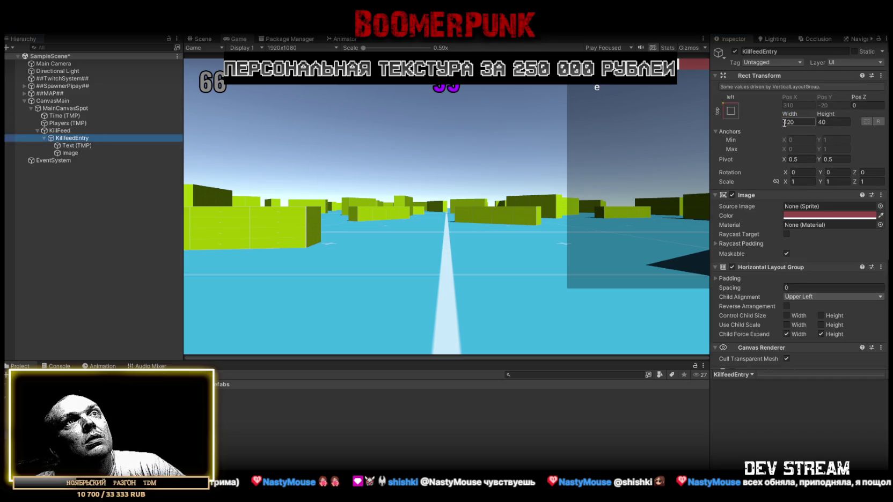
left_click_drag(787, 123, 784, 122)
type("5")
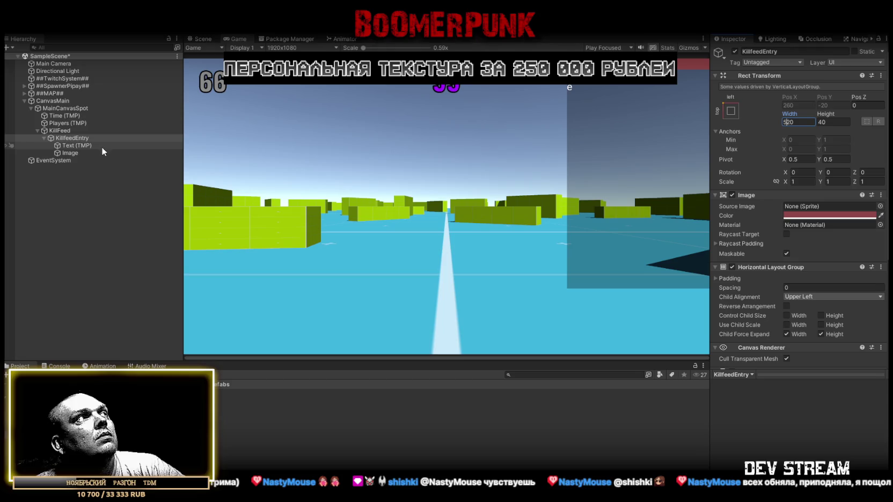
Narrow the Text (TMP) width to 40.8 so the name wraps.
left_click(72, 146)
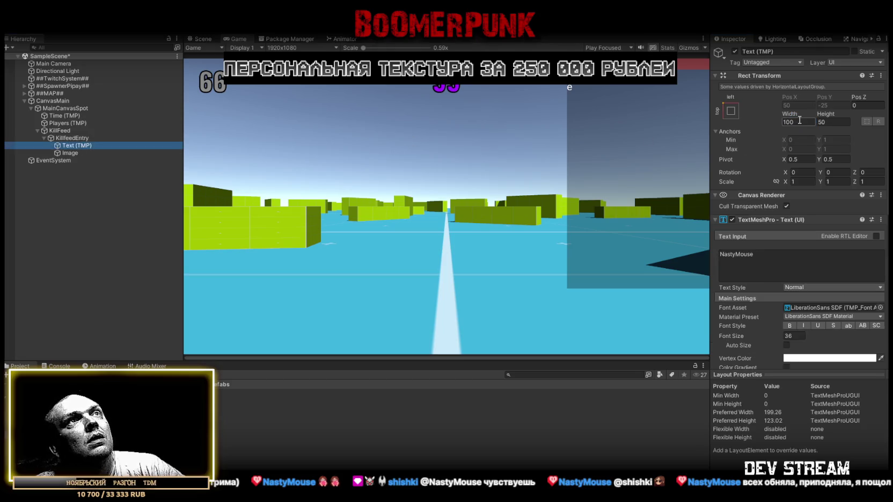
mouse_move(790, 114)
left_mouse_down()
mouse_move(690, 117)
mouse_move(706, 111)
left_mouse_up()
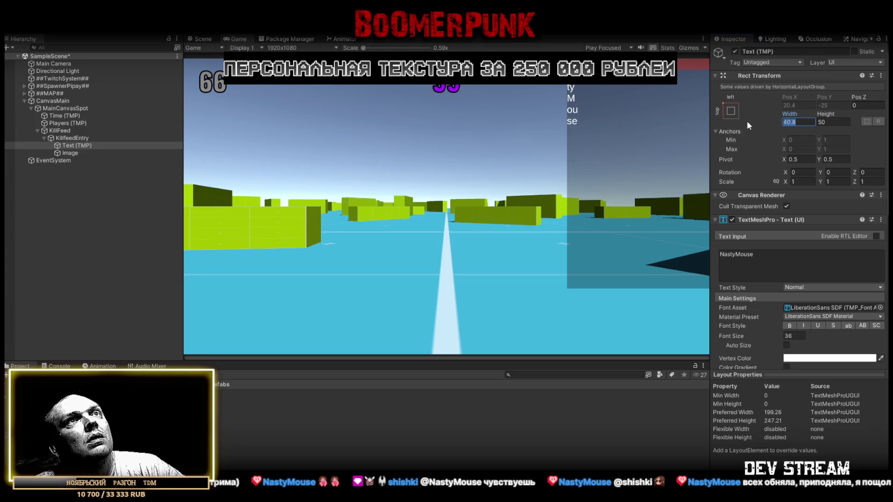
left_click(72, 138)
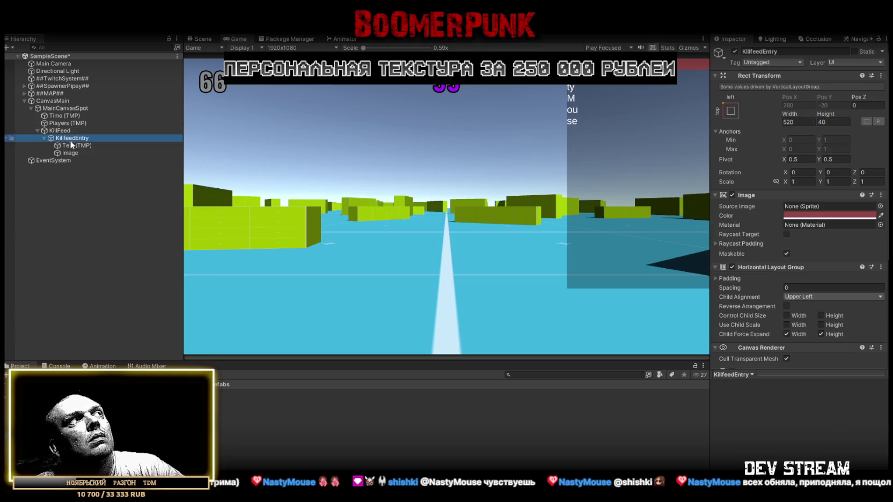
left_click(72, 146)
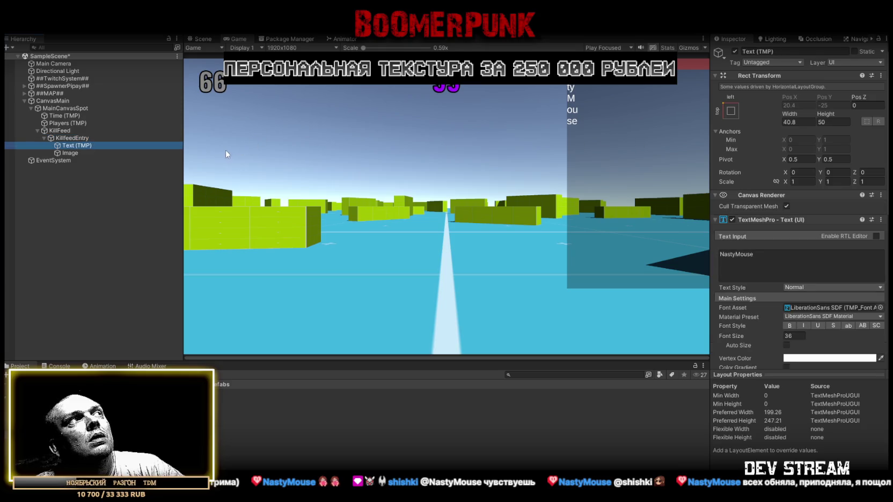
Set KillfeedEntry's Horizontal Layout Group Child Alignment to Middle Right.
left_click(72, 138)
scroll(784, 304, "down", 5)
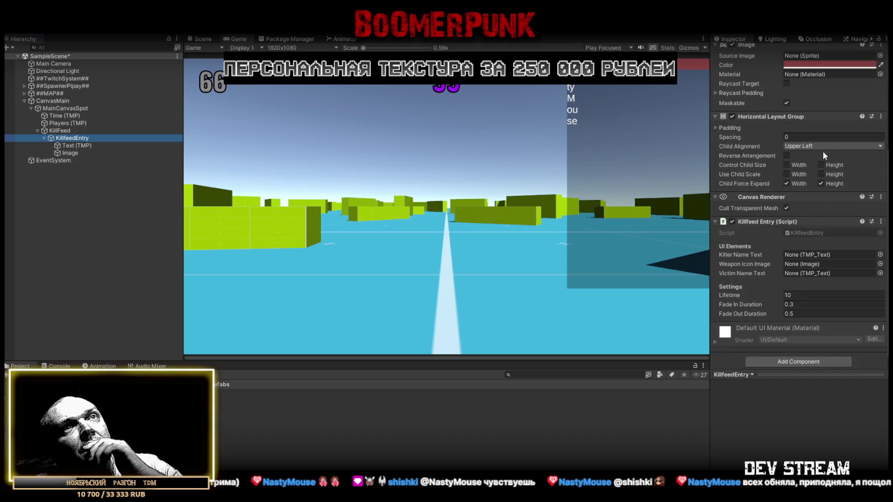
left_click(809, 146)
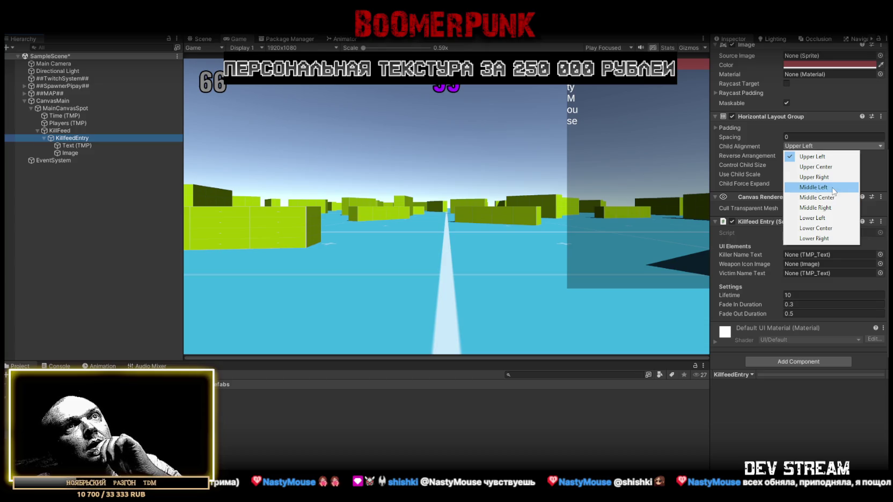
left_click(815, 208)
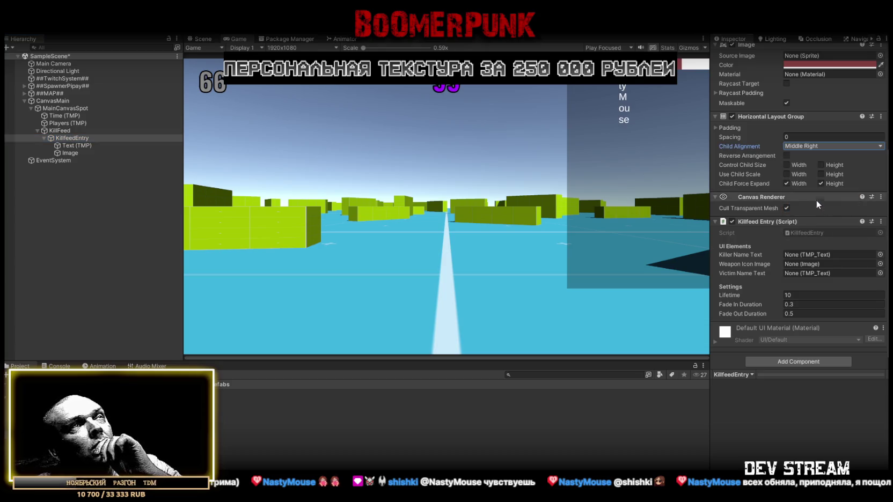
left_click(77, 145)
scroll(762, 177, "up", 5)
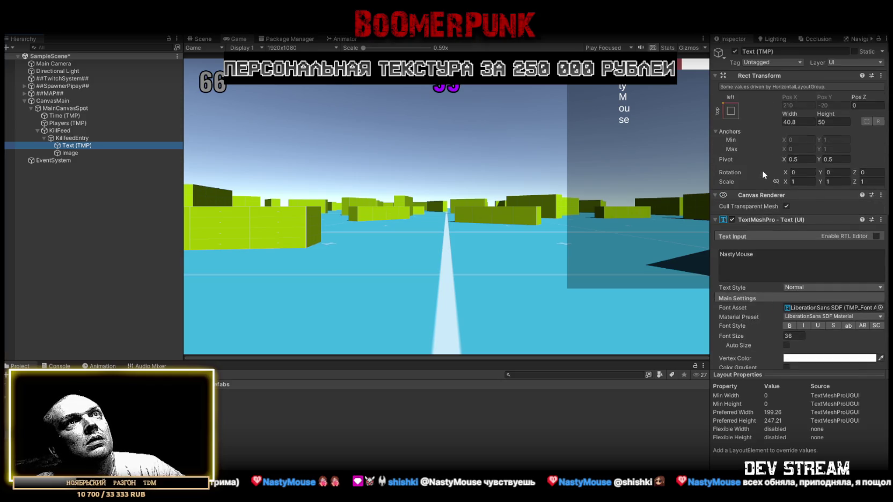
Set the name label width to 210 and font size to 24, previewing the Game view.
left_click(808, 122)
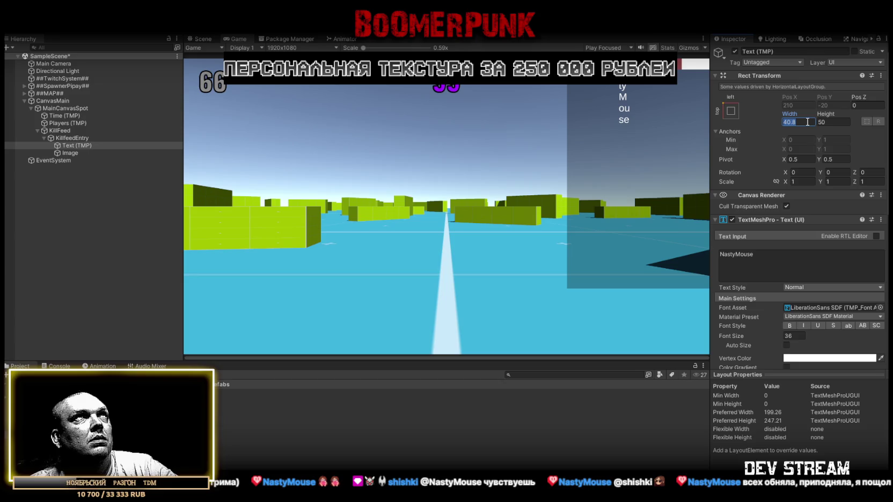
type("210")
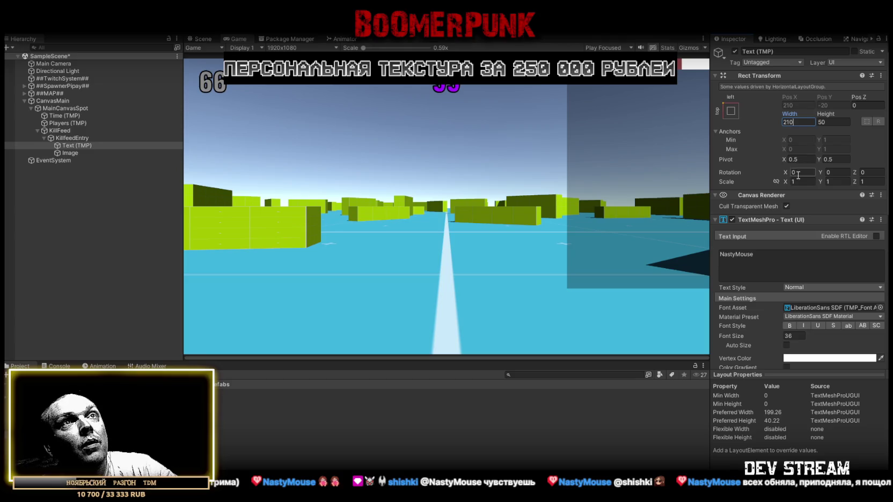
scroll(796, 248, "down", 3)
double_click(794, 285)
type("24")
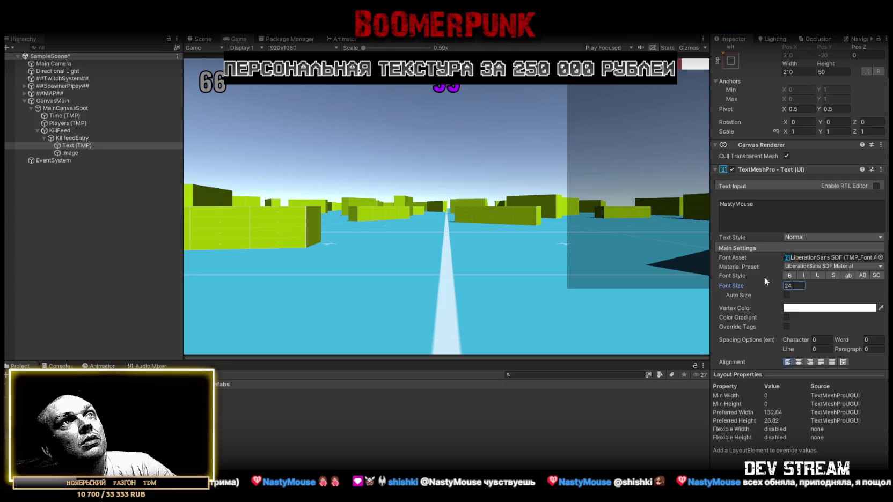
key("Return")
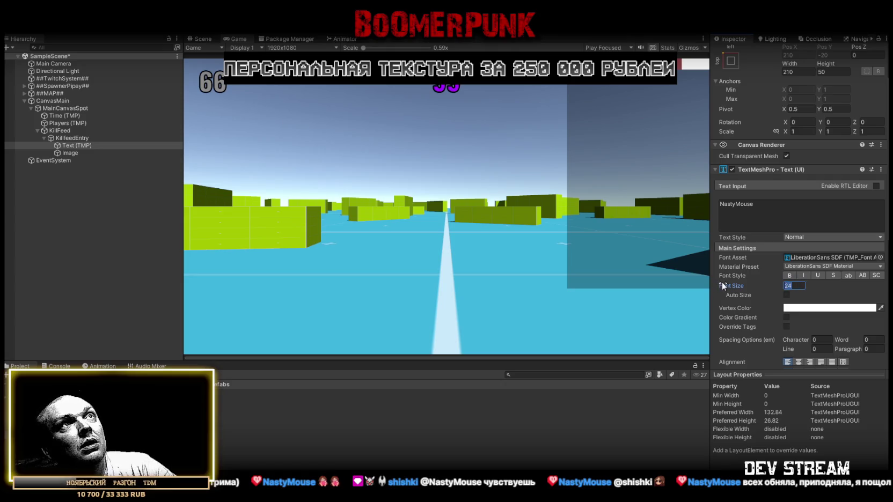
double_click(236, 39)
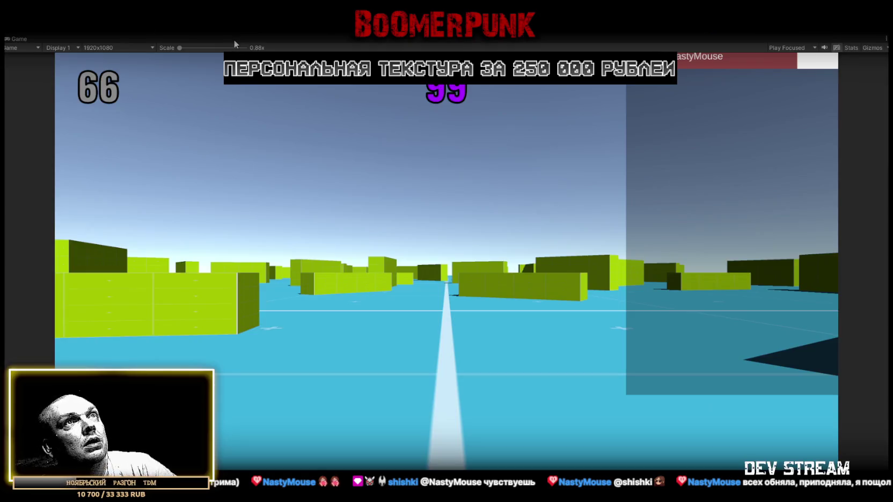
double_click(19, 40)
Raise the label's font size to 36, centre its text, and duplicate it.
left_click(799, 336)
type("36")
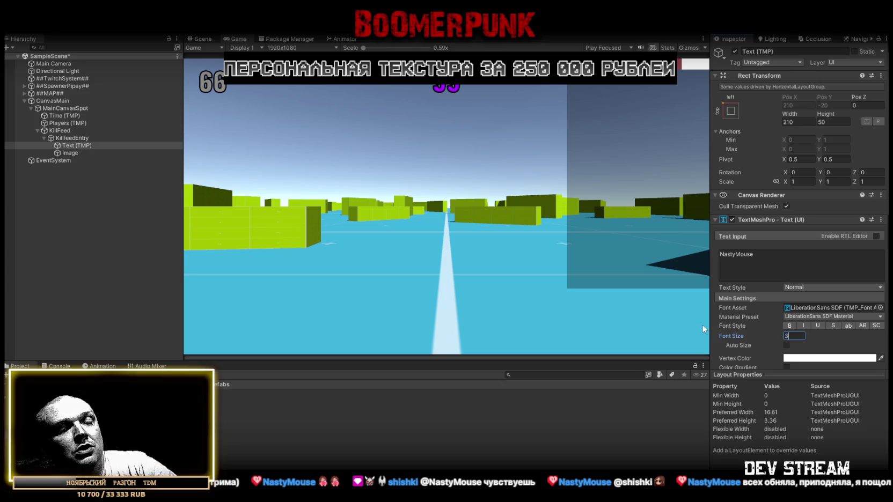
scroll(825, 330, "down", 4)
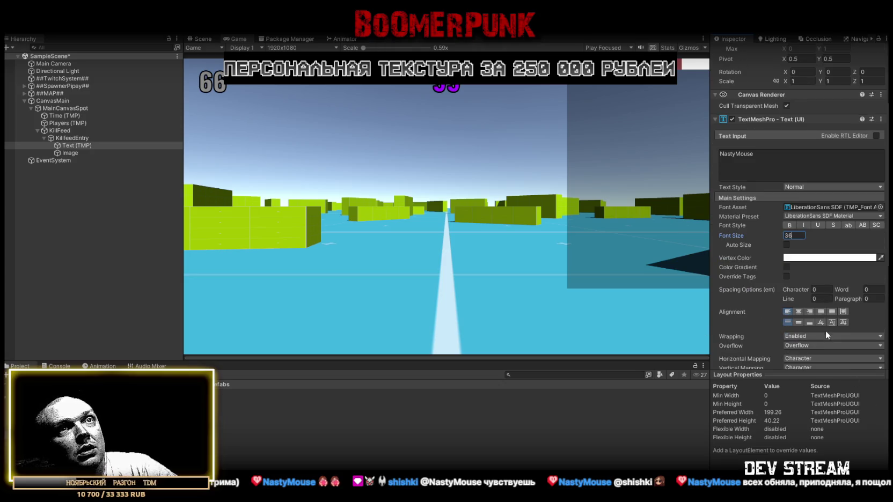
left_click(799, 322)
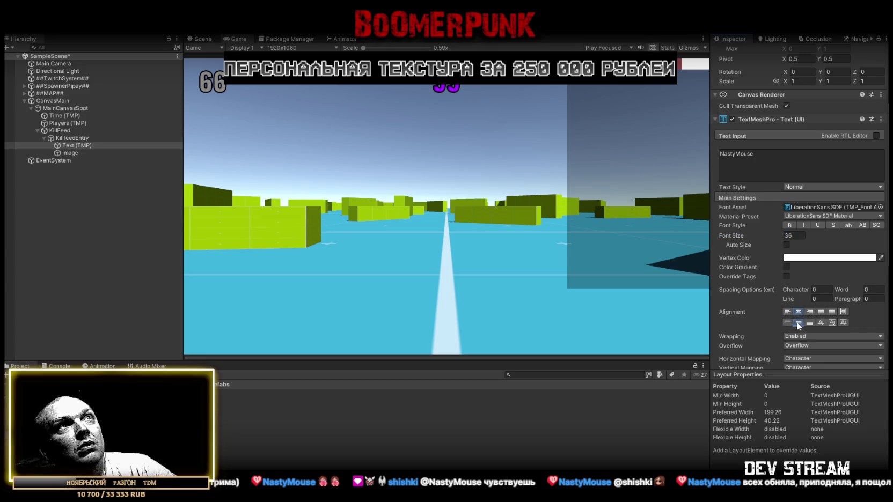
left_click(74, 144)
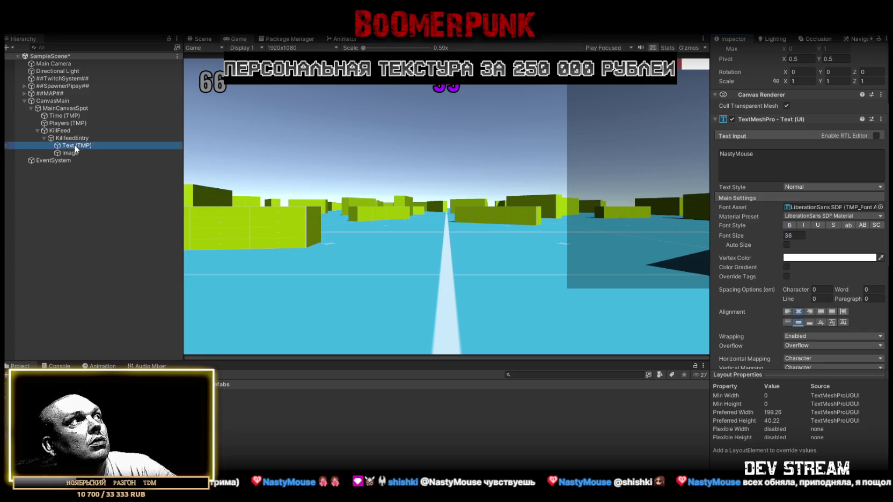
key("ctrl+d")
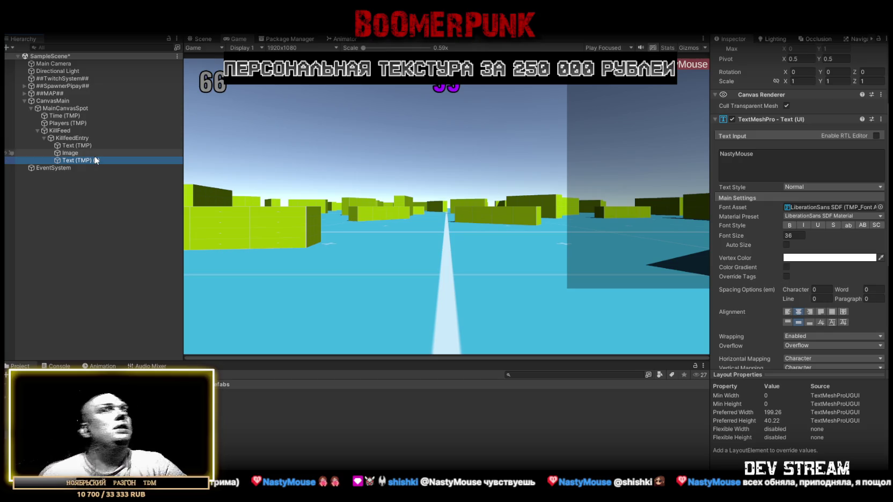
Change the font size of Text (TMP) and Text (TMP) (1) together to 28.
left_click(83, 143, "ctrl")
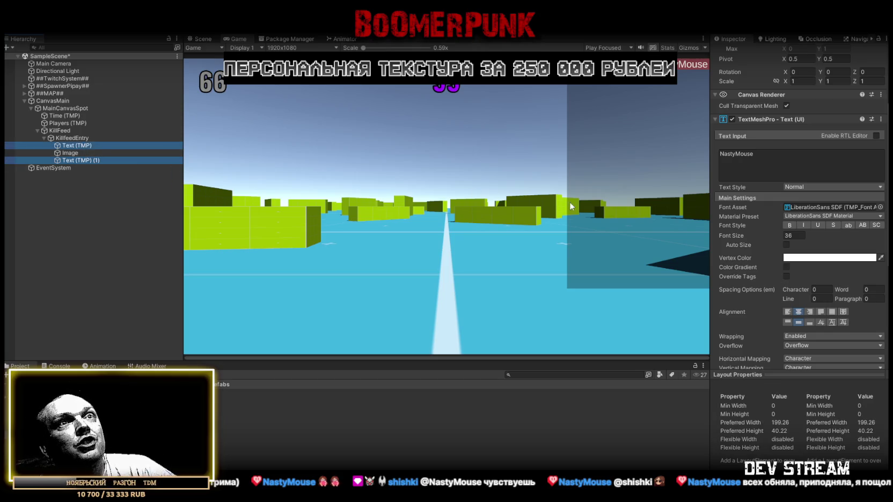
scroll(835, 270, "down", 2)
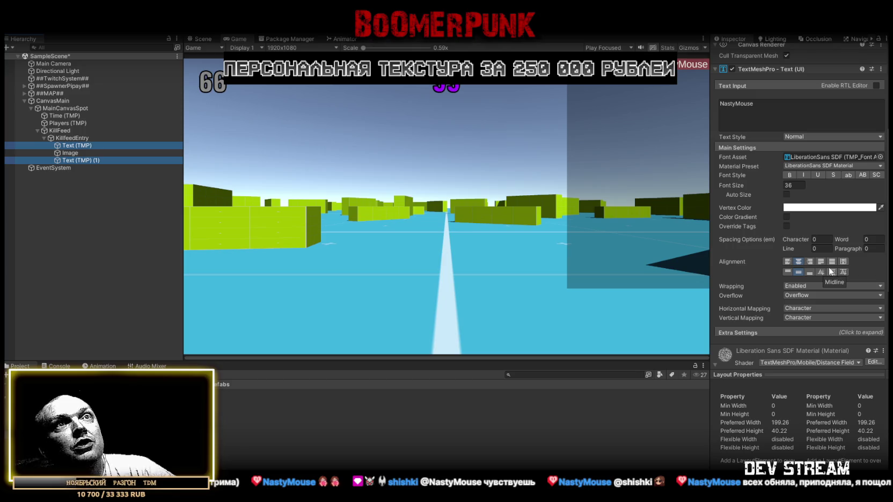
scroll(821, 260, "up", 3)
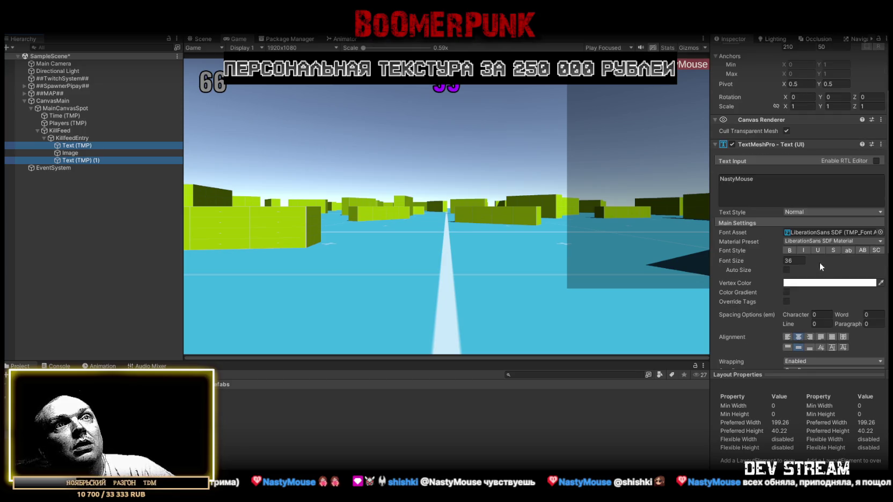
scroll(821, 274, "down", 4)
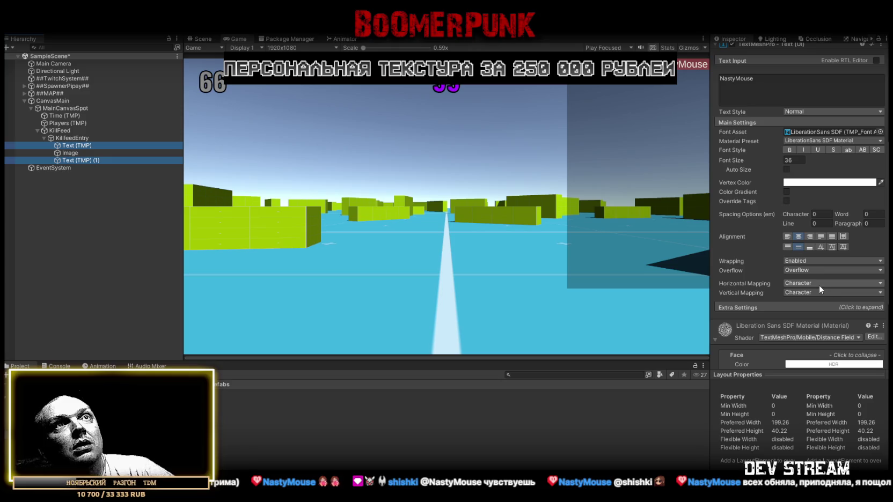
scroll(819, 285, "down", 5)
scroll(818, 285, "up", 6)
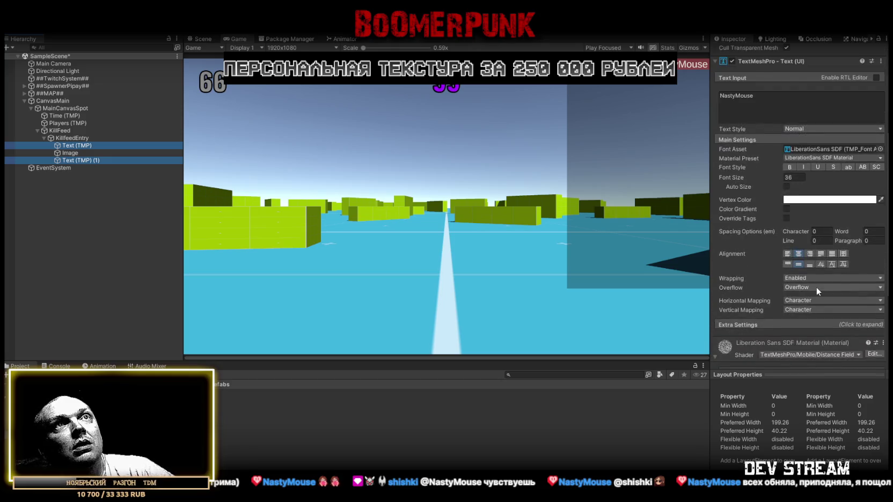
scroll(817, 287, "up", 1)
left_click(799, 204)
type("28")
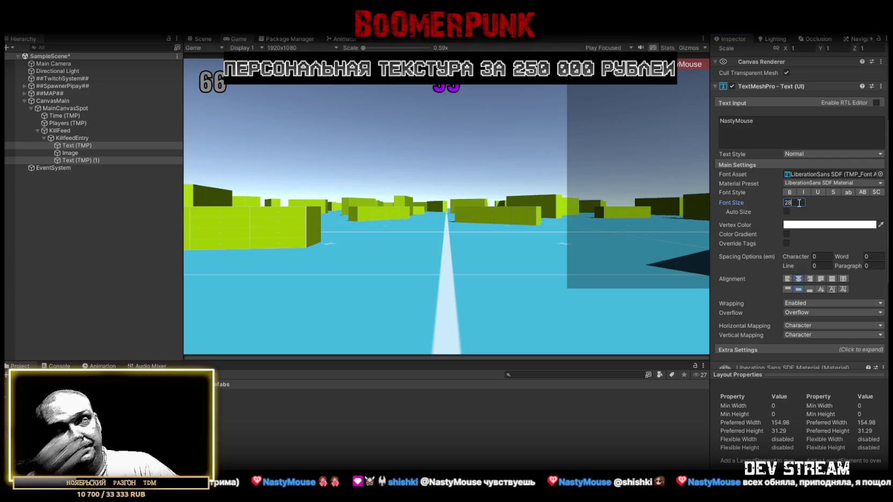
left_click(70, 145)
left_click(68, 138)
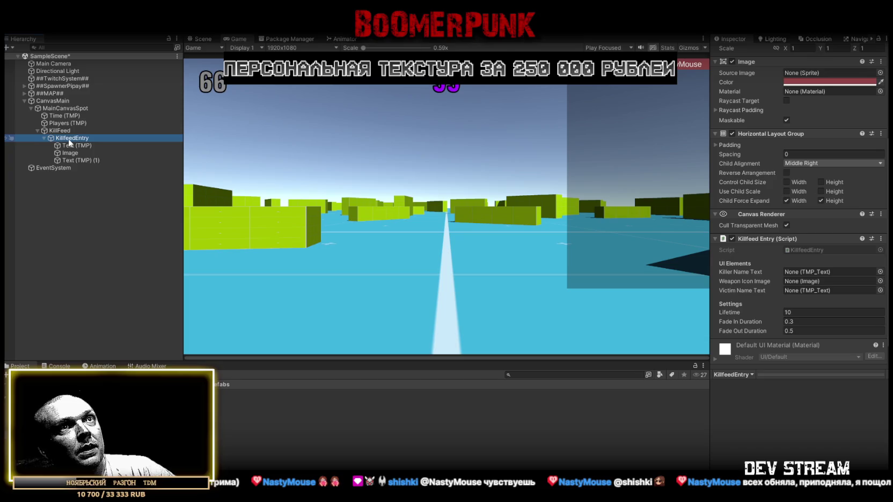
Rename the first text object to Killer (TMP).
left_click(72, 146)
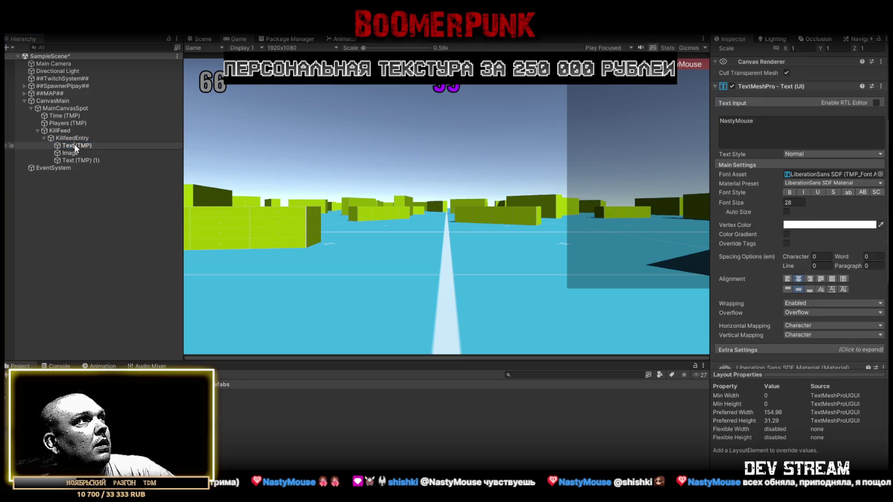
type("Riller")
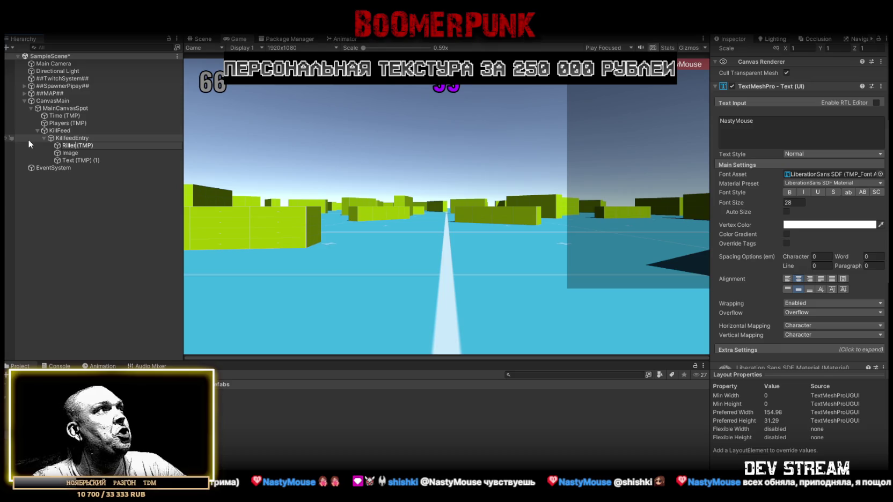
key("BackSpace")
type("r")
key("Home")
key("Delete")
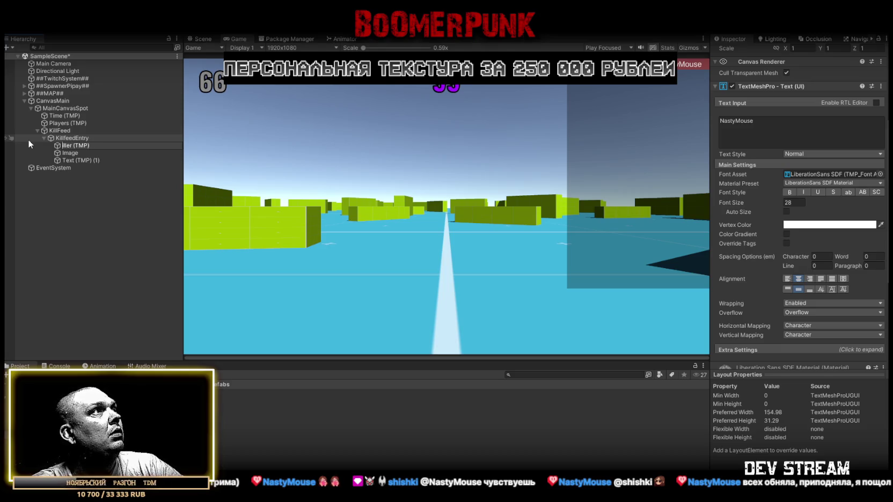
type("K")
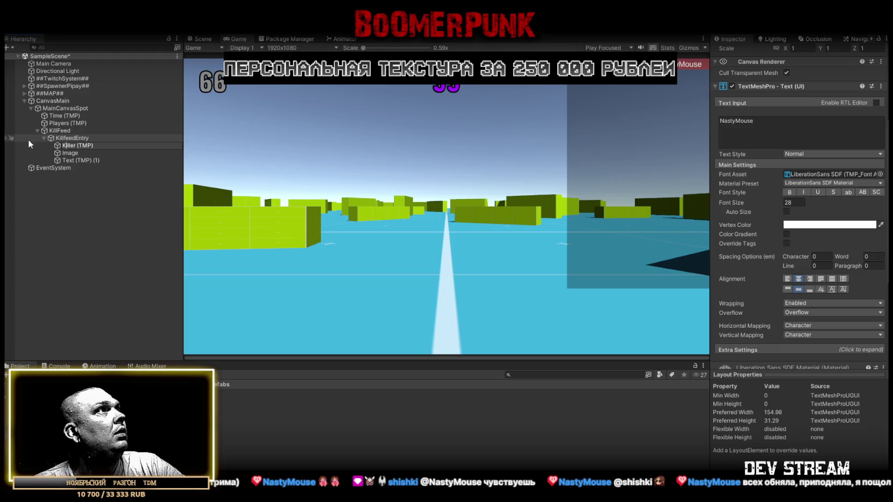
left_click(73, 154)
Rename Text (TMP) (1) to Victim (TMP).
left_click(74, 160)
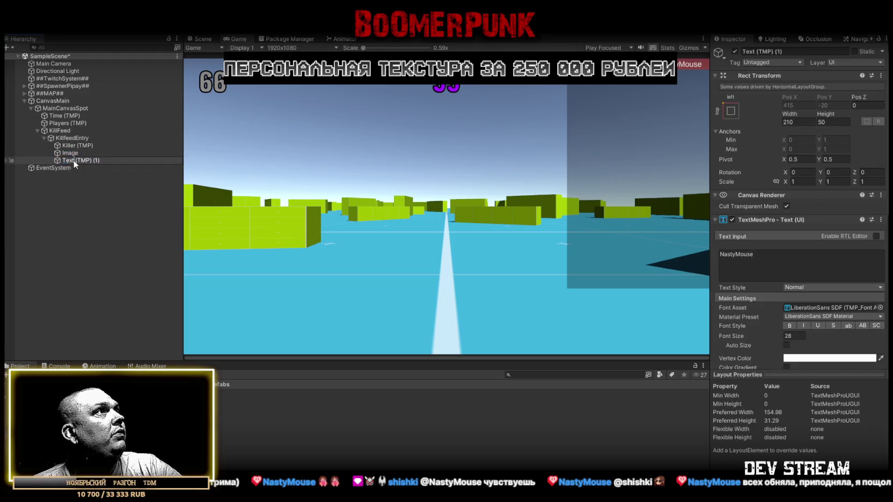
type("Victi")
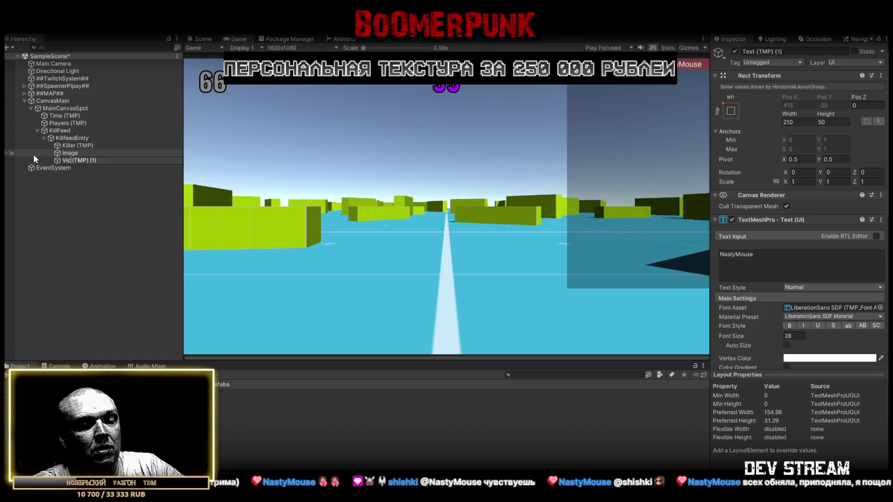
type("m")
key("End")
key("BackSpace")
key("BackSpace")
key("BackSpace")
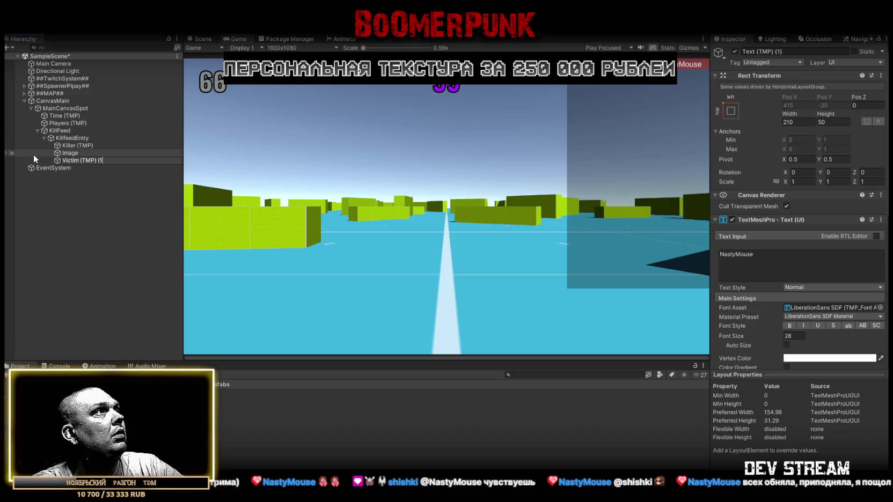
key("Return")
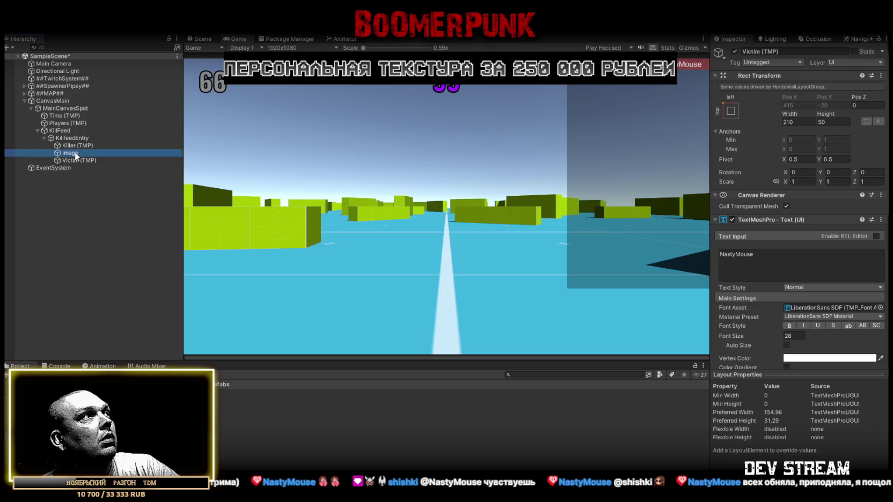
Rename the Image object to Weapon and check the renamed children.
left_click(76, 153)
left_click(86, 152)
type("Weapon")
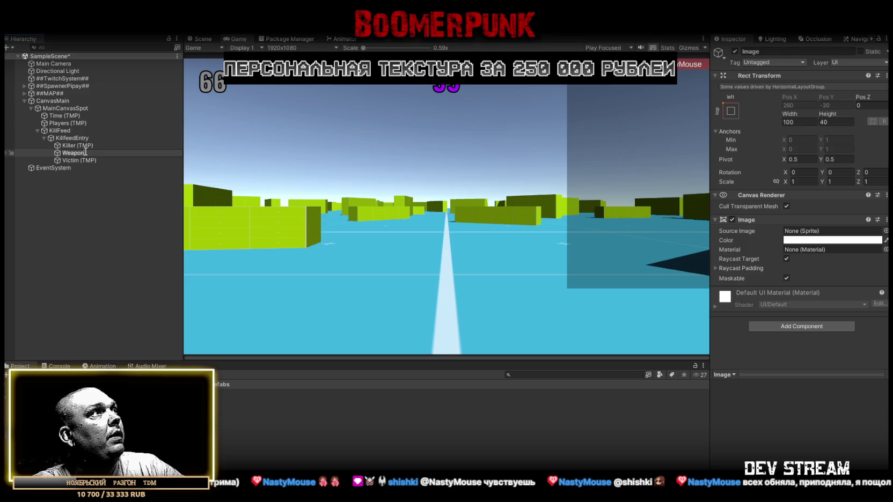
key("Return")
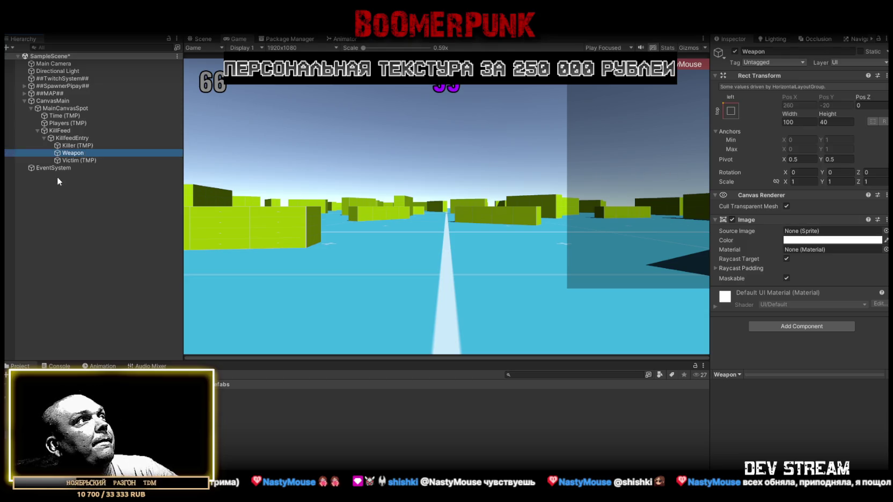
left_click(76, 144)
left_click(76, 138)
left_click(76, 145)
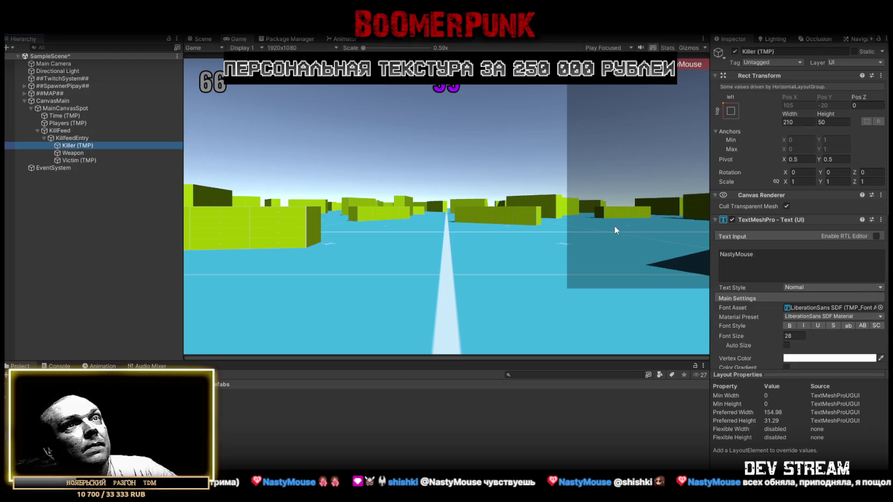
scroll(821, 225, "down", 5)
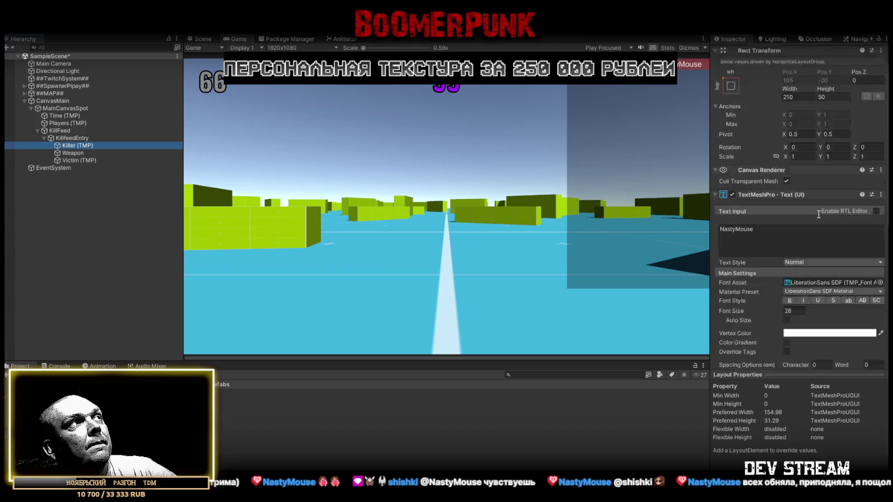
left_click(72, 139)
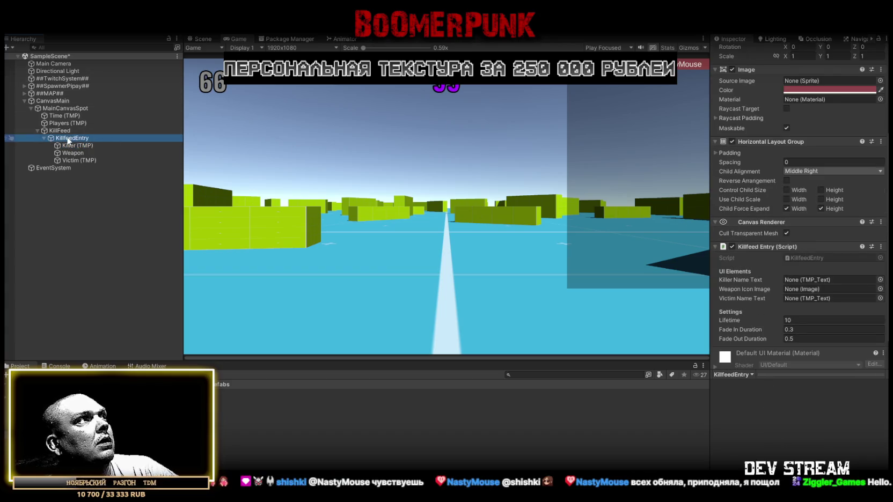
Duplicate KillfeedEntry and enable KillFeed's child width/height control and child width scale.
key("ctrl+d")
key("ctrl+d")
key("ctrl+d")
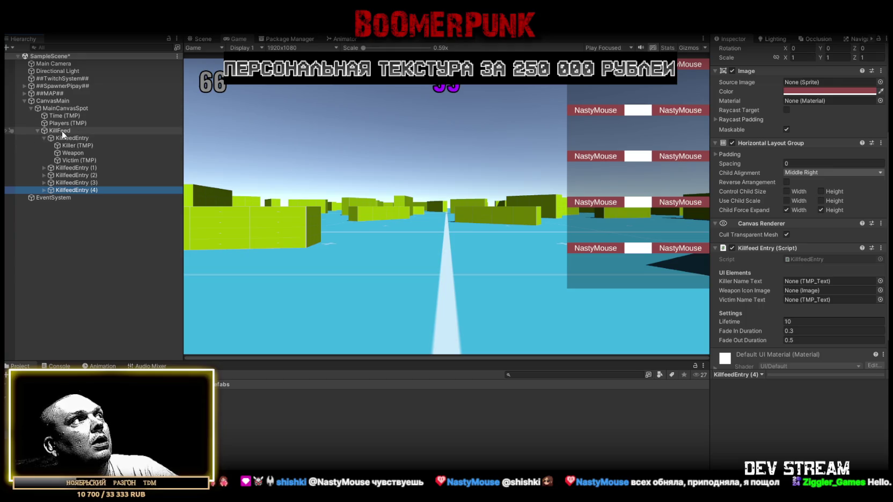
left_click(60, 131)
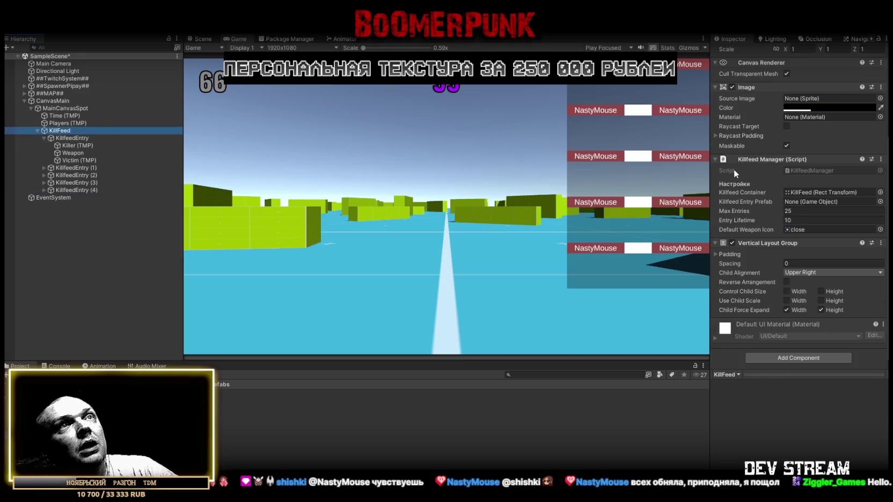
left_click(787, 290)
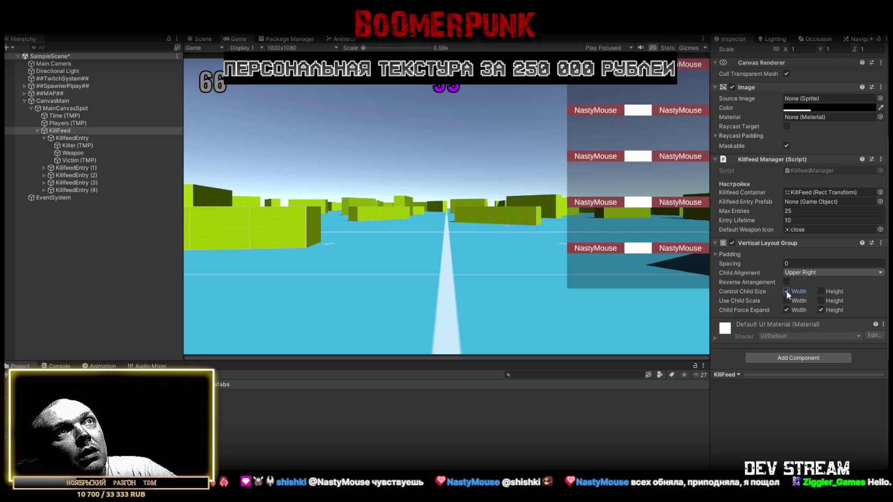
left_click(821, 292)
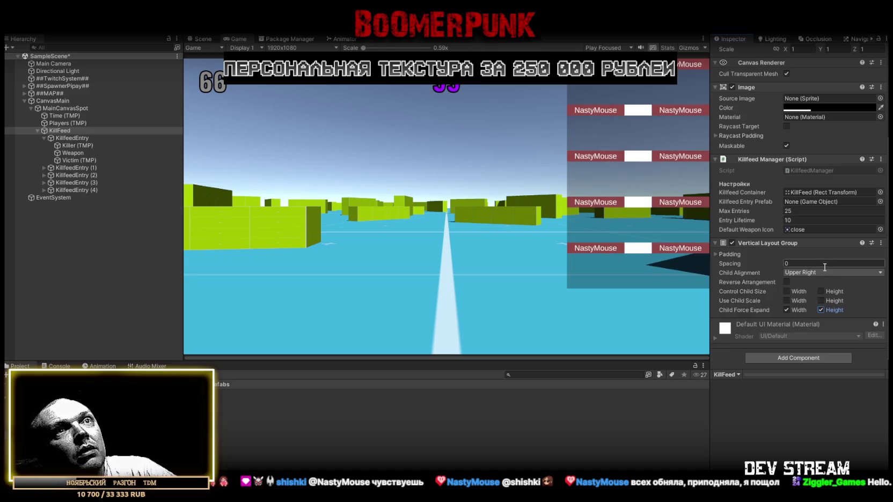
left_click(786, 301)
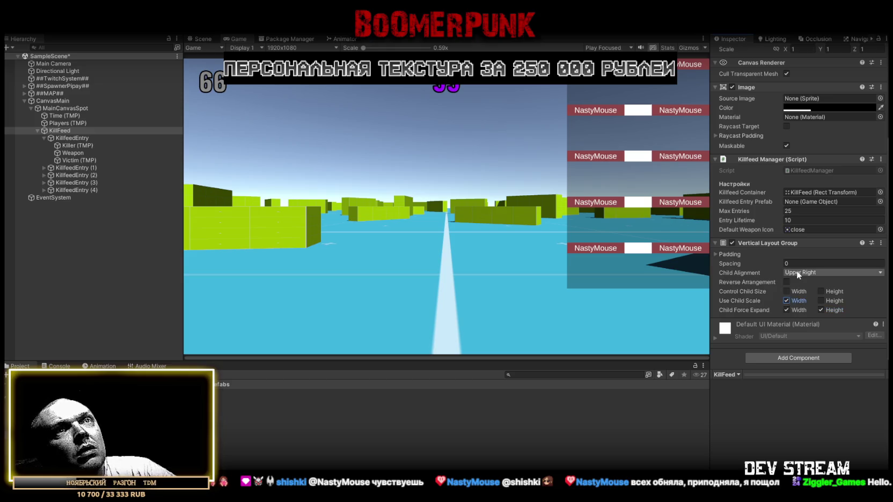
Try spacing 1 and all padding 1 on KillFeed's layout, then undo.
left_click(715, 254)
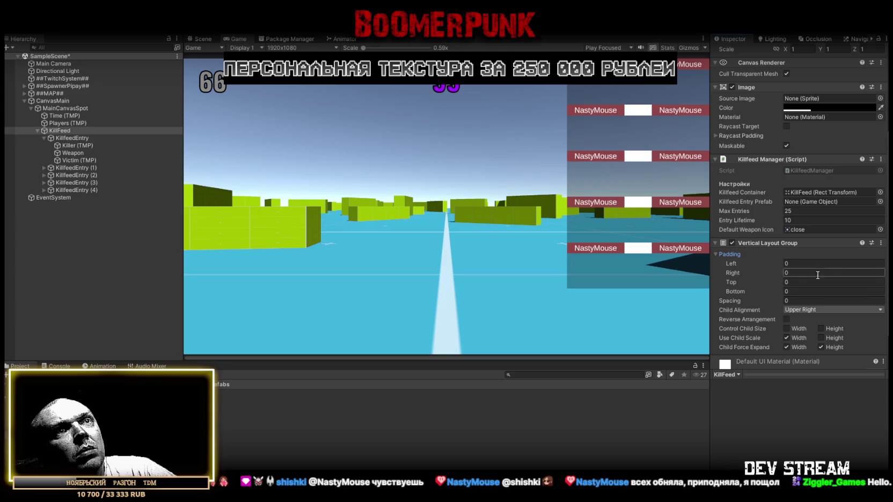
left_click(798, 301)
type("1")
left_click(798, 264)
type("1")
left_click(799, 273)
type("1")
left_click(798, 282)
type("1")
left_click(799, 290)
type("1")
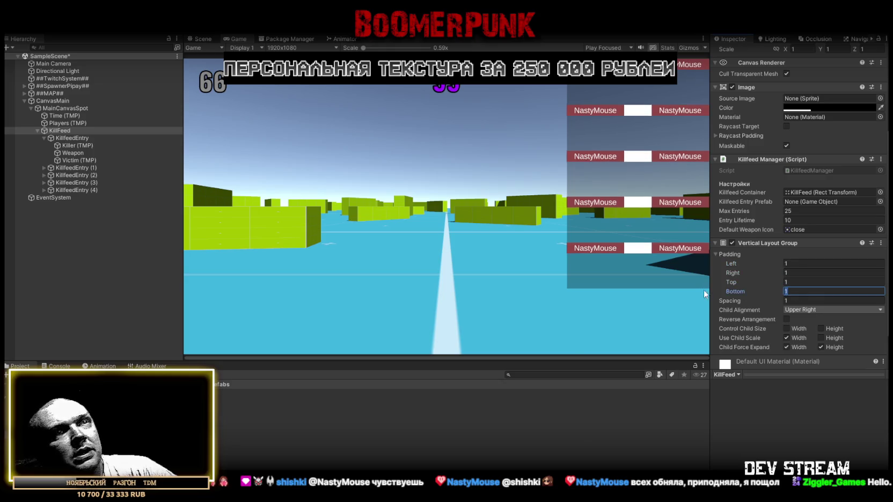
key("ctrl+z")
key("ctrl+z")
key("ctrl+z")
Set left padding 0, spacing 2, and uncheck Child Force Expand Width.
left_click(796, 263)
type("0")
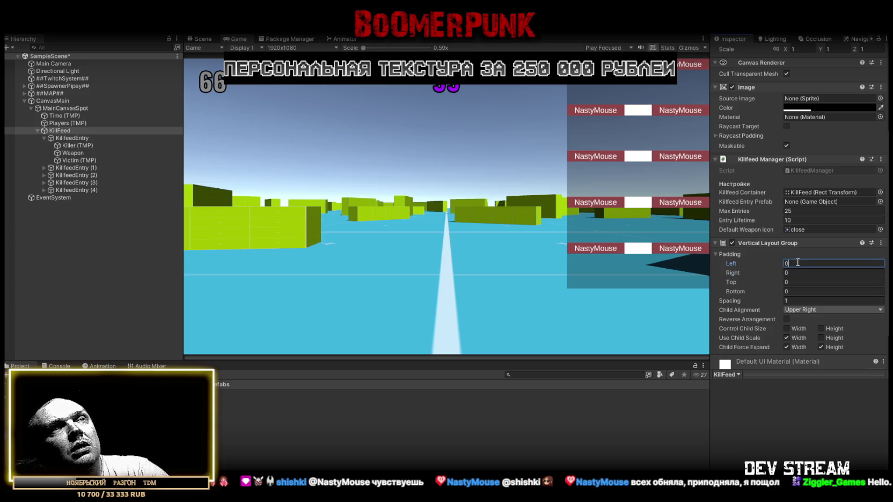
left_click(792, 300)
type("2")
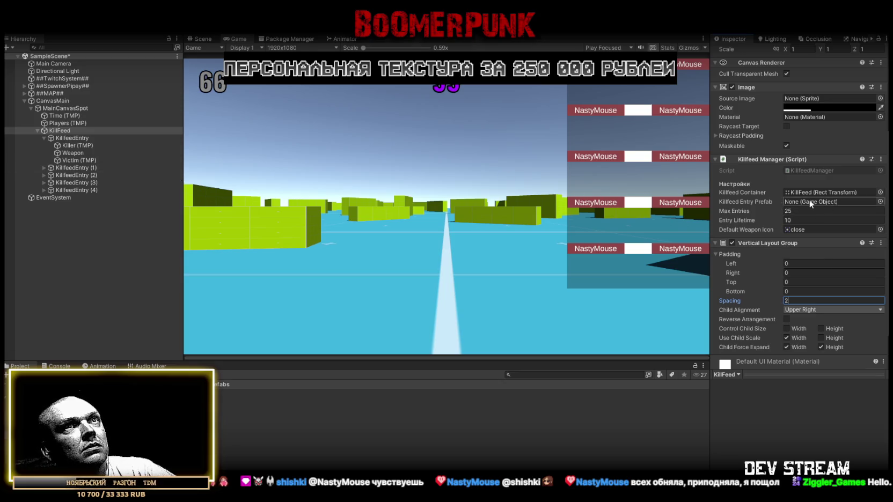
scroll(811, 225, "down", 3)
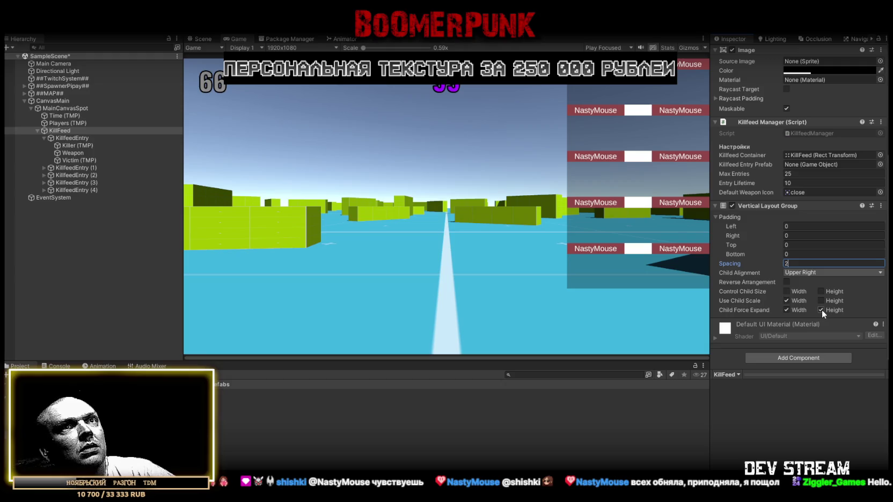
left_click(786, 310)
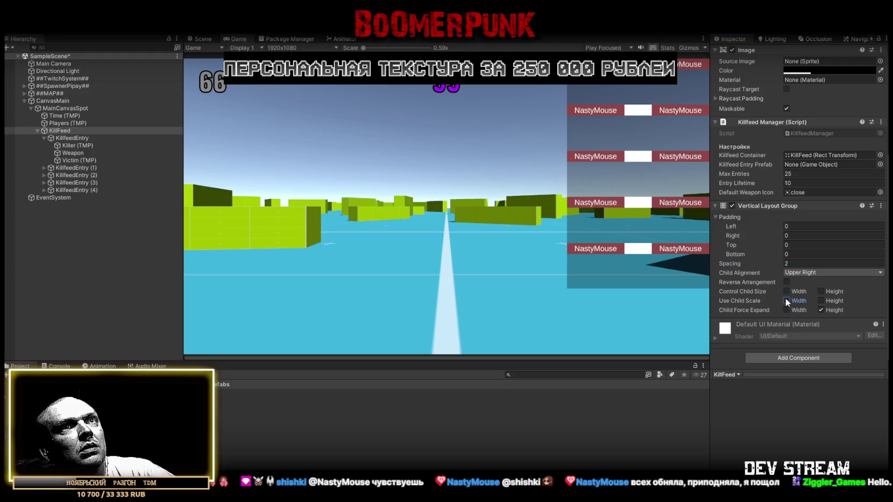
Delete the duplicate KillfeedEntry copies, keeping only the original entry.
left_click(83, 161)
left_click(86, 190, "shift")
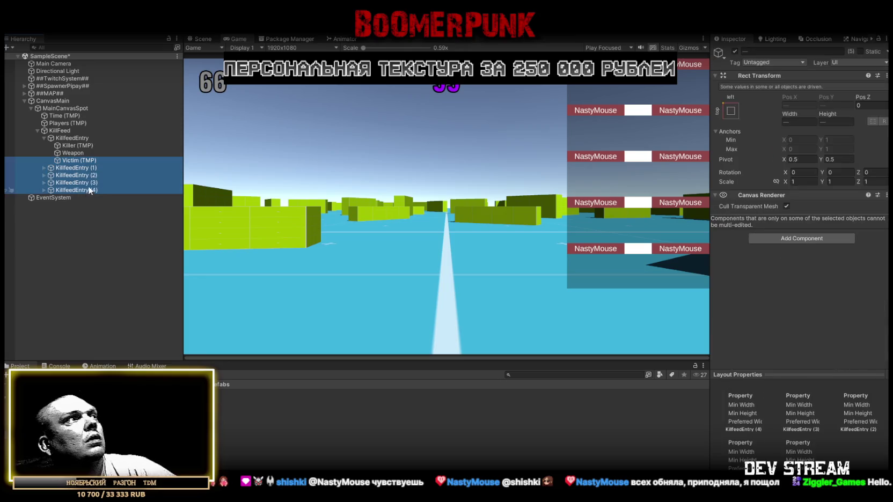
key("Delete")
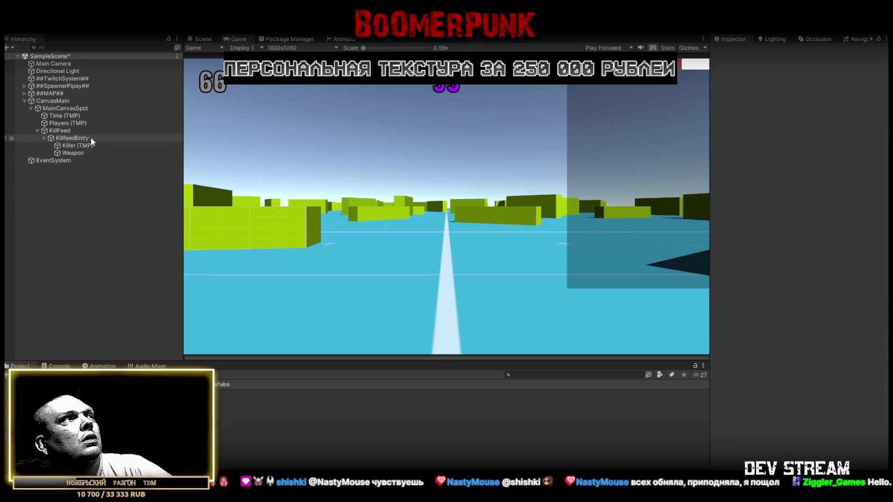
key("ctrl+z")
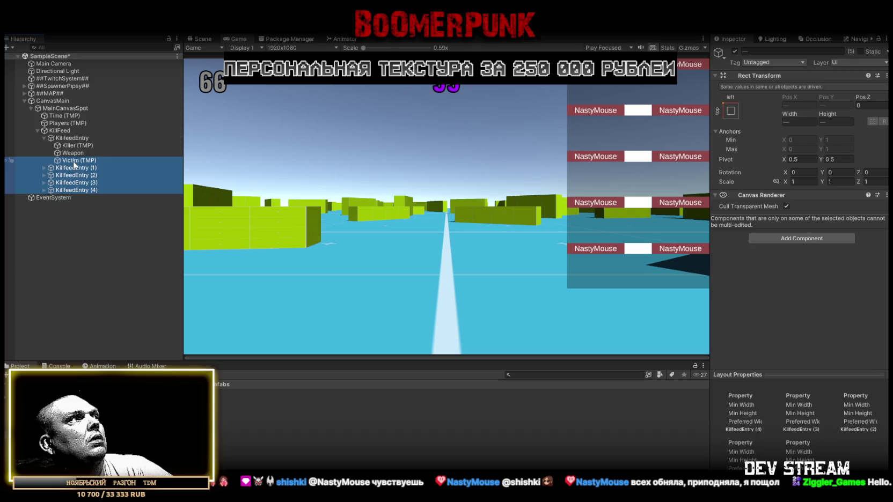
left_click(74, 161, "ctrl")
key("Delete")
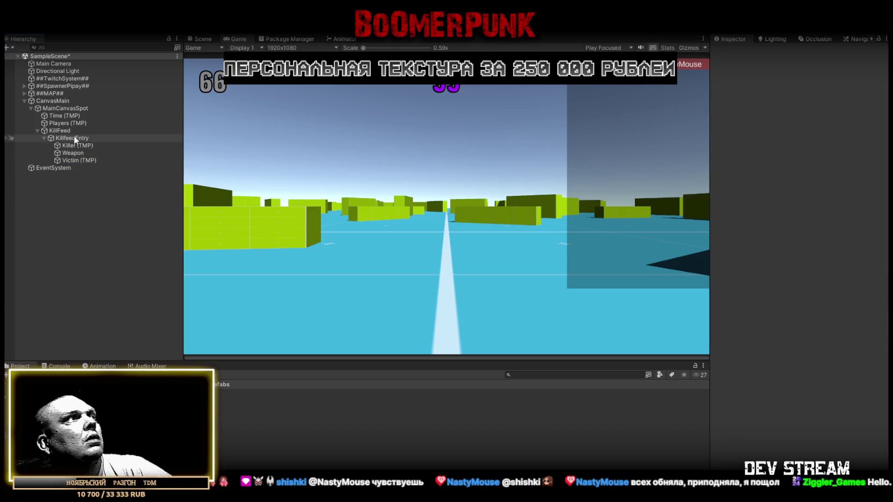
key("ctrl+d")
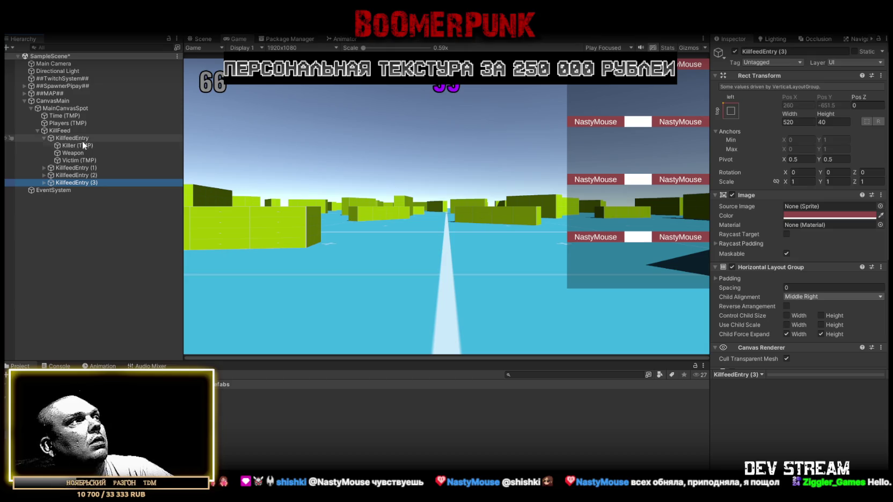
left_click(72, 169, "shift")
key("Delete")
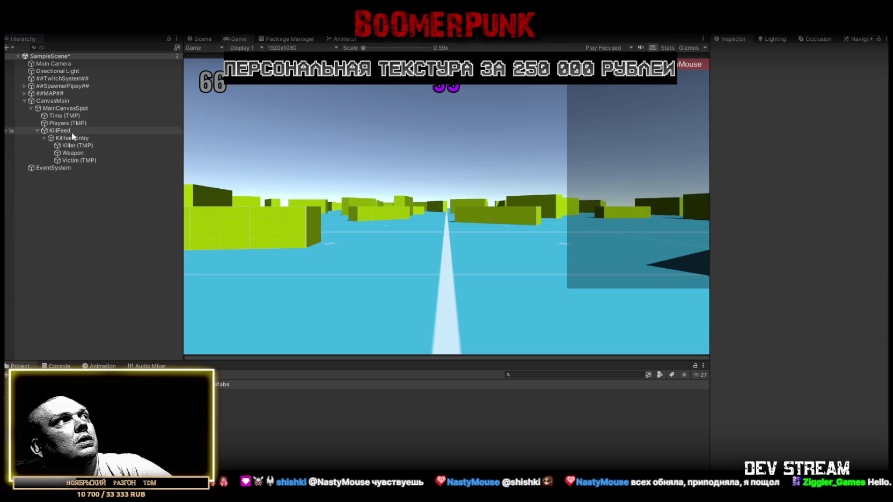
left_click(71, 138)
Drag Killer (TMP), Weapon and Victim (TMP) into the Killfeed Entry script's fields.
scroll(773, 231, "down", 3)
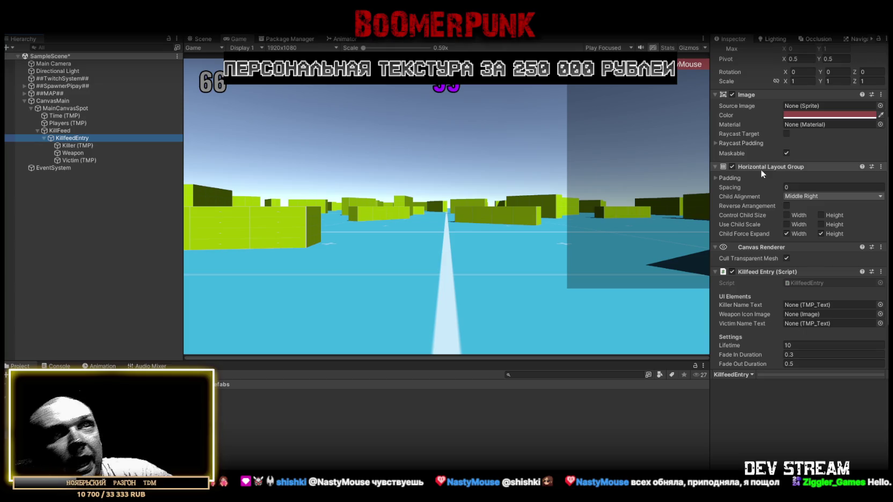
scroll(760, 169, "down", 2)
mouse_move(75, 145)
left_mouse_down()
mouse_move(816, 248)
mouse_move(125, 142)
mouse_move(881, 262)
mouse_move(833, 252)
left_mouse_up()
mouse_move(76, 153)
left_mouse_down()
mouse_move(170, 155)
mouse_move(813, 260)
left_mouse_up()
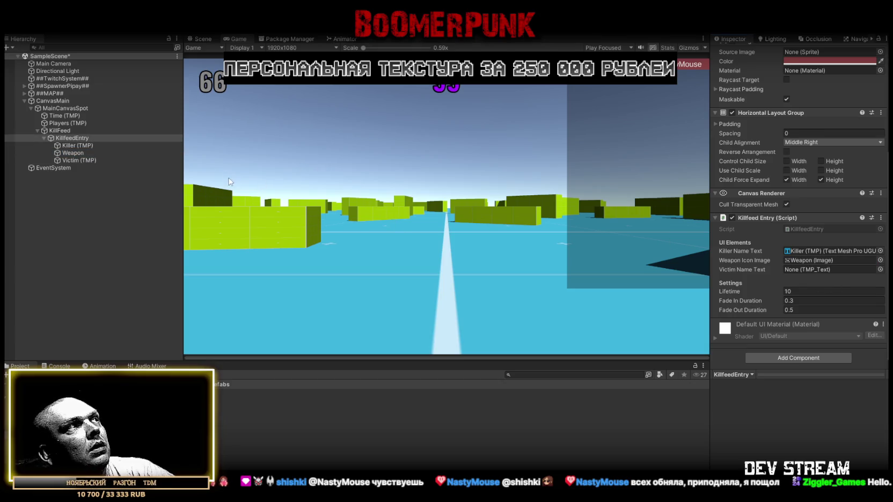
mouse_move(73, 160)
left_mouse_down()
mouse_move(802, 273)
mouse_move(798, 265)
left_mouse_up()
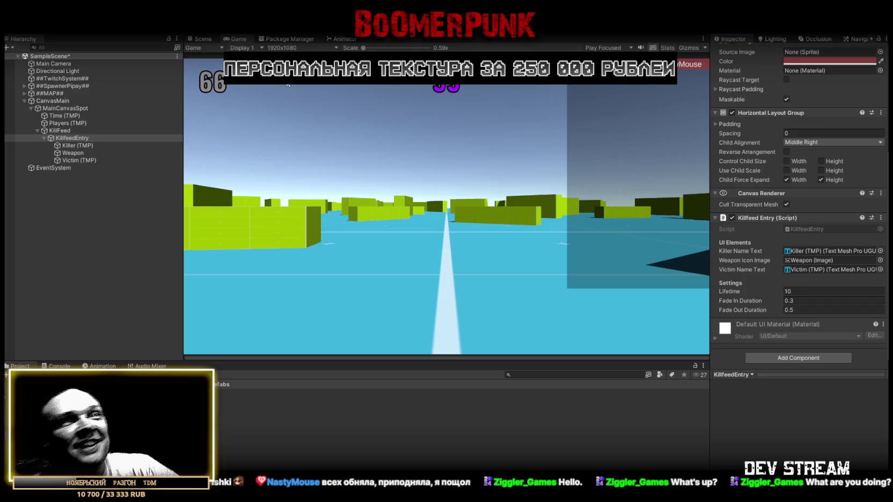
scroll(832, 257, "up", 5)
scroll(824, 243, "down", 5)
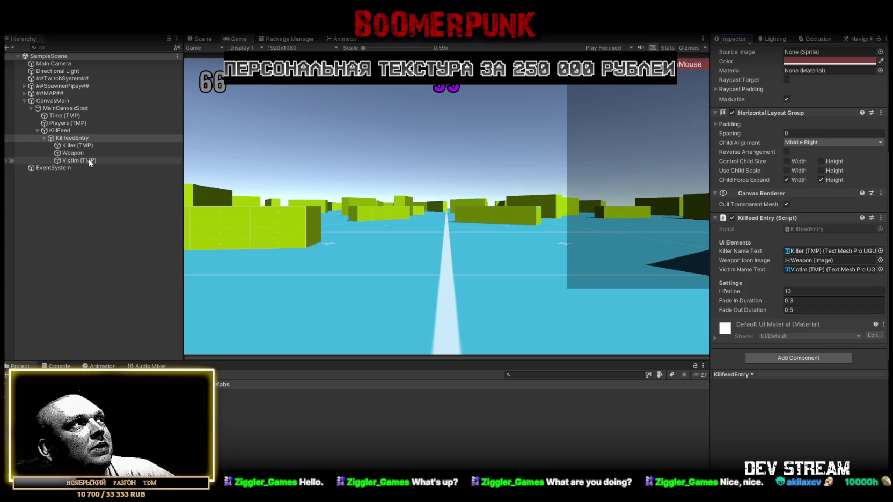
Inspect the KillFeed container's manager and layout settings, then reselect KillfeedEntry.
left_click(78, 144)
left_click(64, 138)
left_click(60, 131)
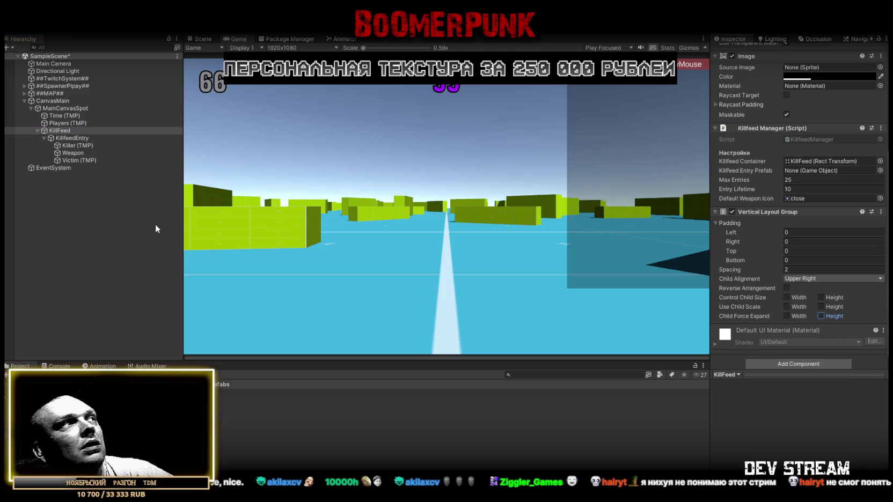
left_click(72, 138)
key("ctrl+d")
key("ctrl+d")
key("ctrl+d")
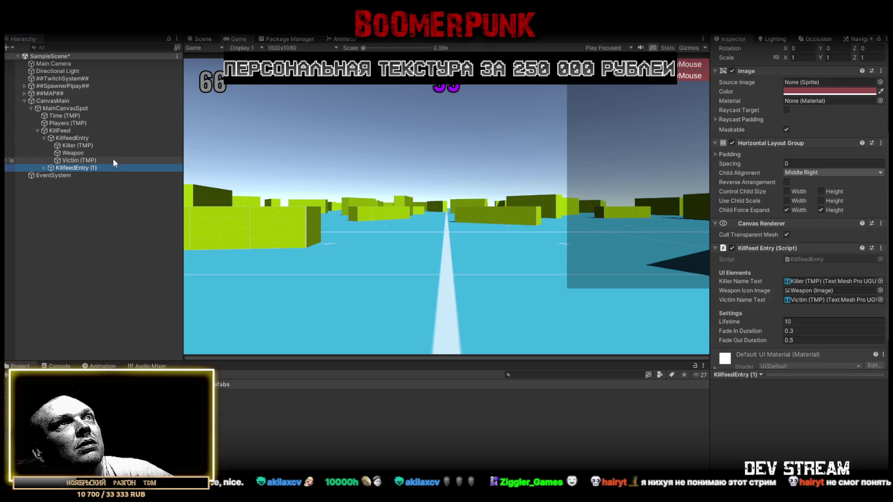
key("ctrl+d")
key("ctrl+d")
key("ctrl+d")
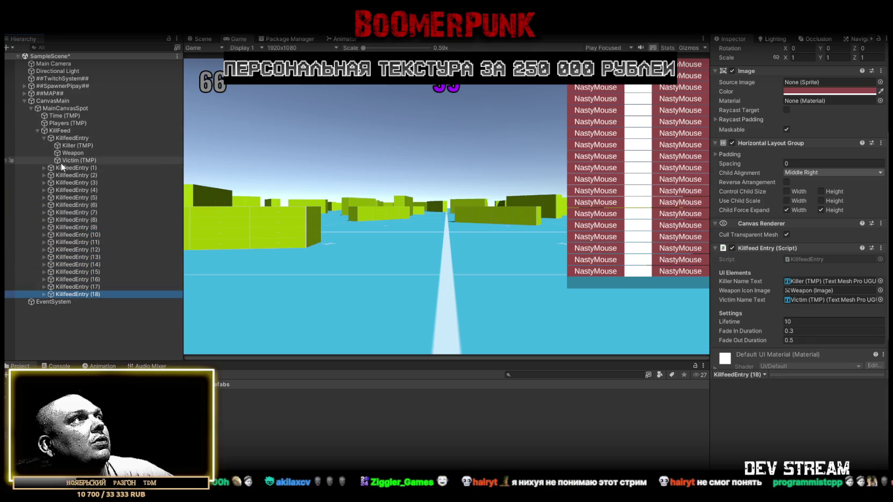
left_click(75, 168, "shift")
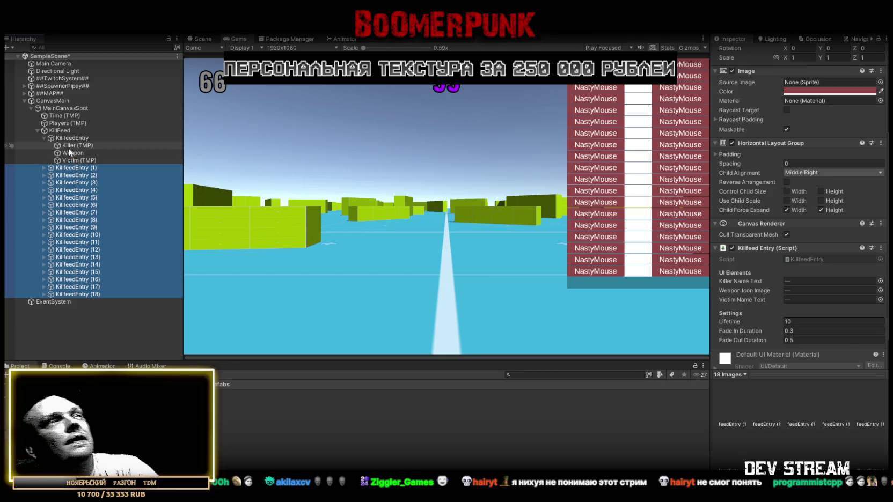
key("Delete")
left_click(68, 139)
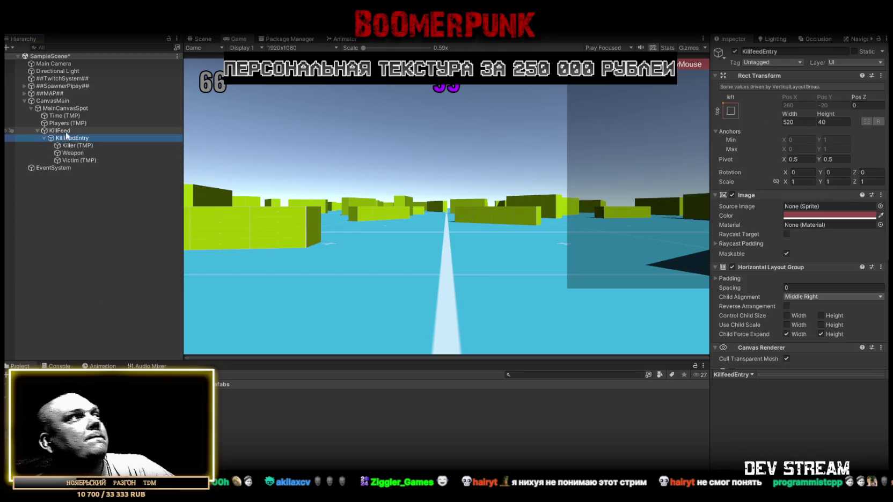
left_click(37, 130)
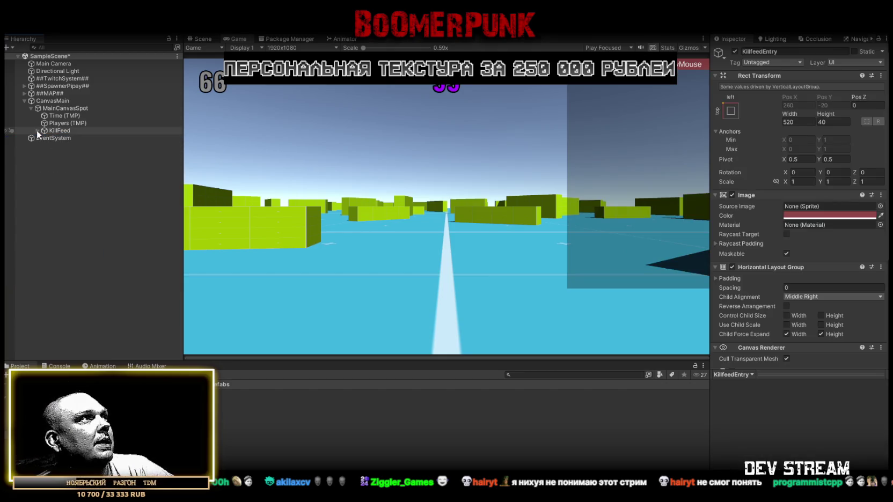
left_click(225, 393)
scroll(815, 305, "down", 10)
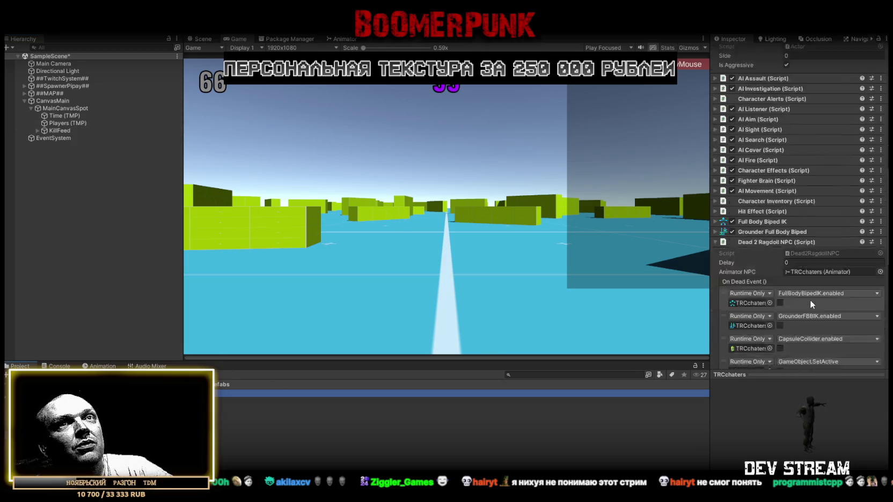
scroll(816, 295, "down", 8)
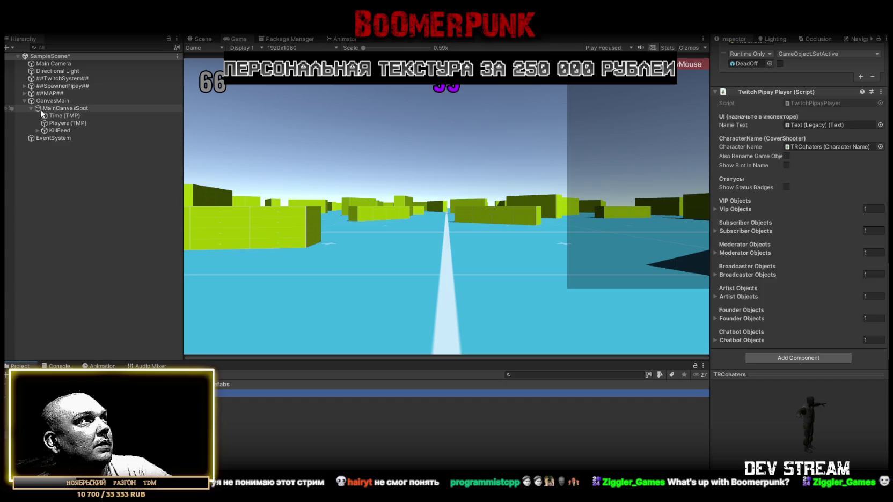
left_click(59, 130)
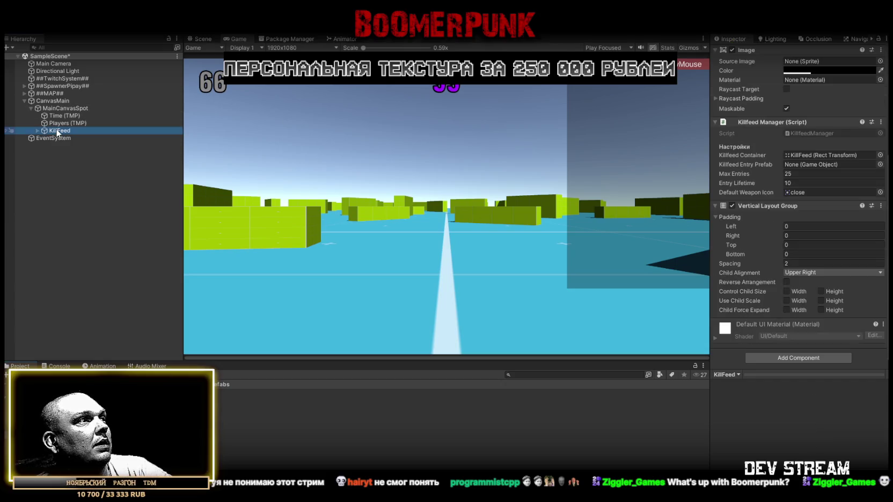
Make KillfeedEntry's background black at alpha 125, then drag it into Prefabs.
scroll(827, 277, "up", 3)
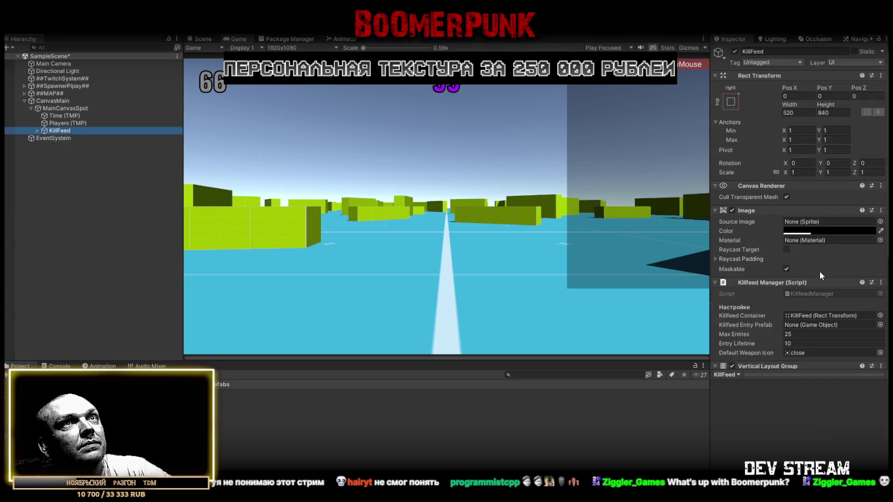
left_click(37, 131)
left_click(78, 139)
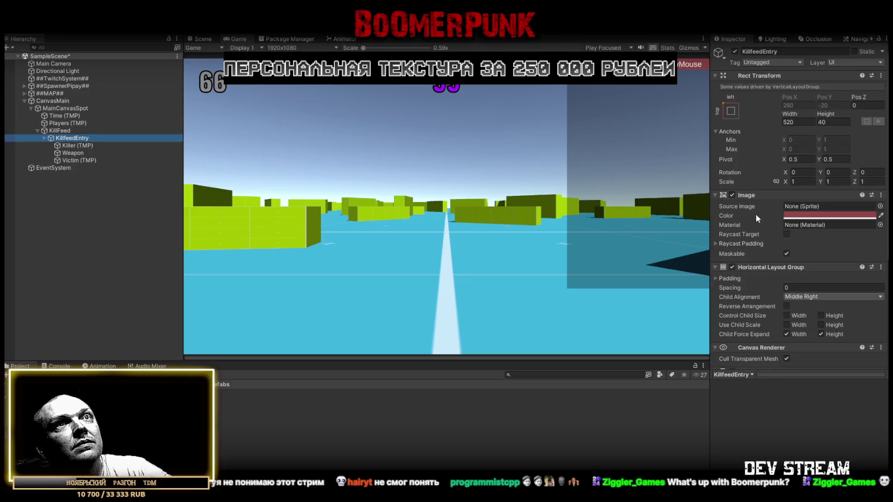
left_click(819, 217)
mouse_move(824, 298)
left_mouse_down()
mouse_move(810, 334)
mouse_move(821, 321)
mouse_move(802, 321)
left_mouse_up()
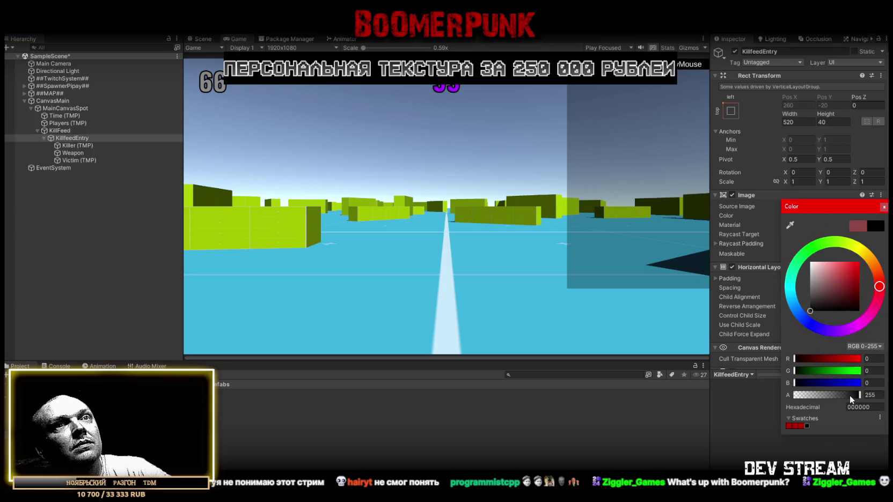
left_click_drag(851, 396, 832, 398)
left_click(869, 395)
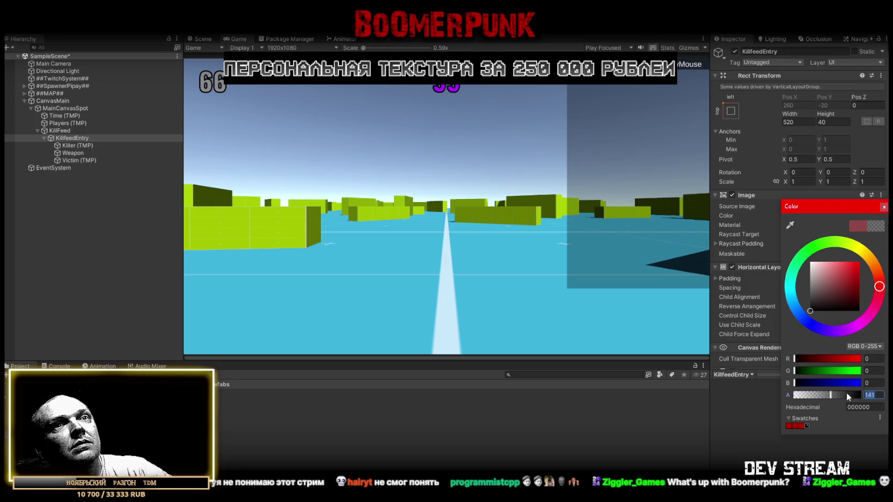
type("125")
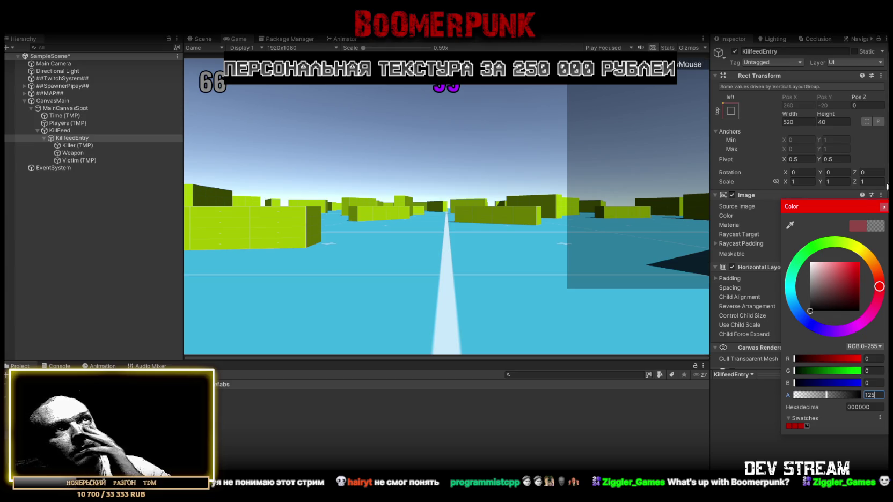
left_click(884, 206)
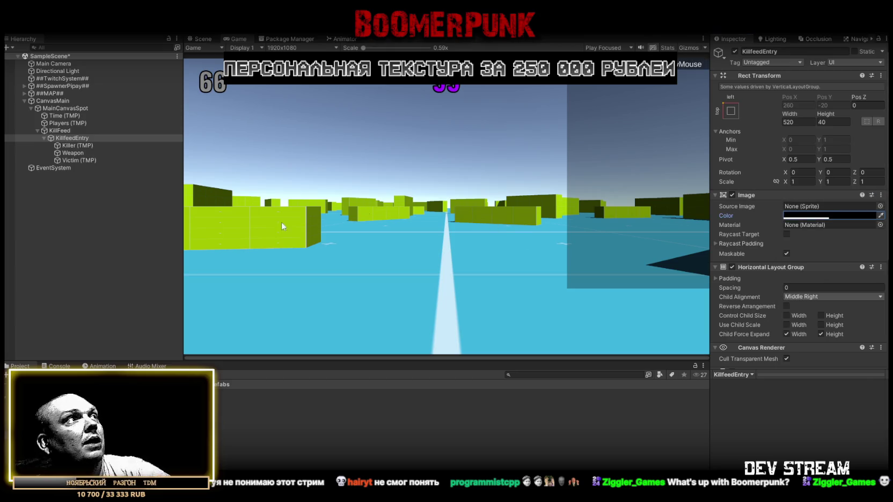
left_click(65, 136)
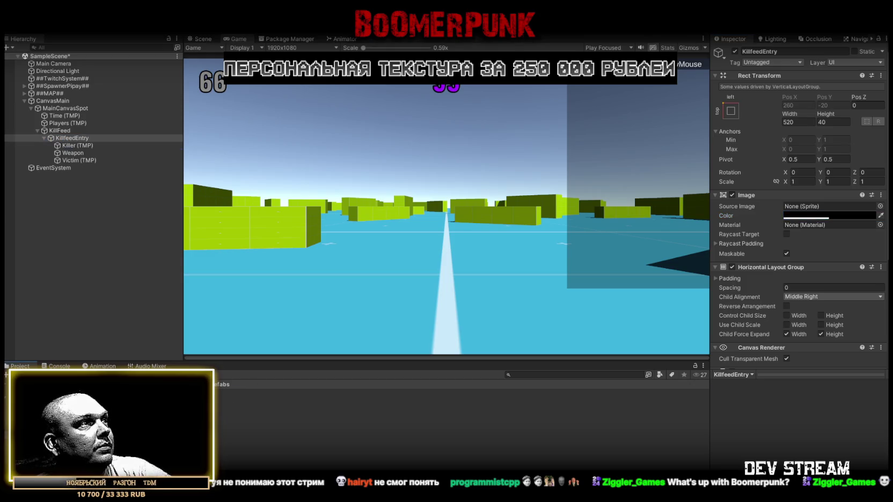
left_click_drag(65, 136, 268, 394)
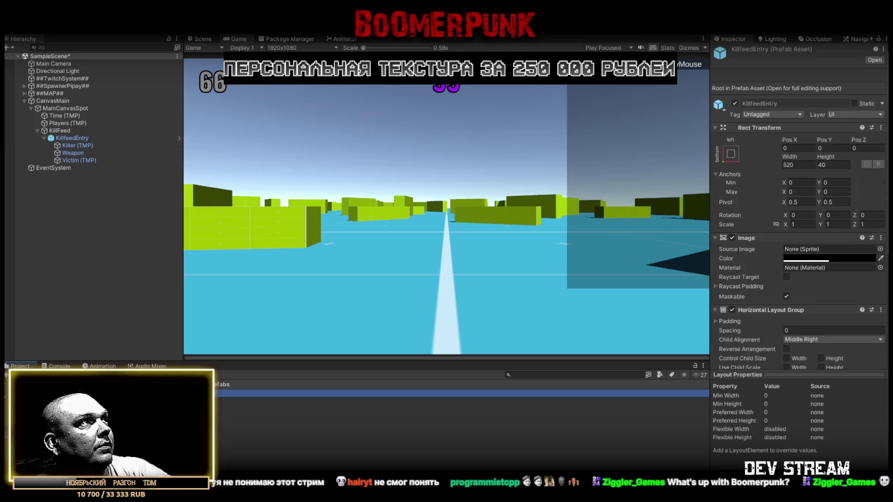
Delete the KillfeedEntry copy from the scene and select the KillfeedEntry prefab asset.
left_click(73, 138)
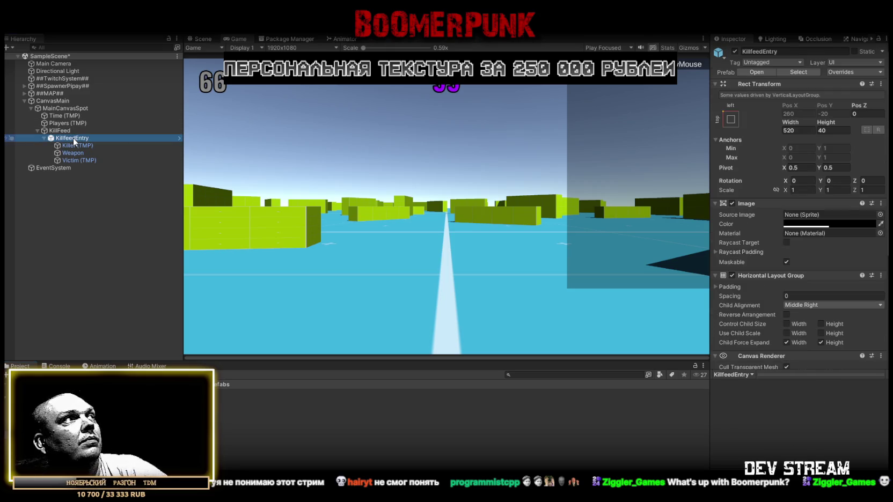
key("Delete")
left_click(215, 400)
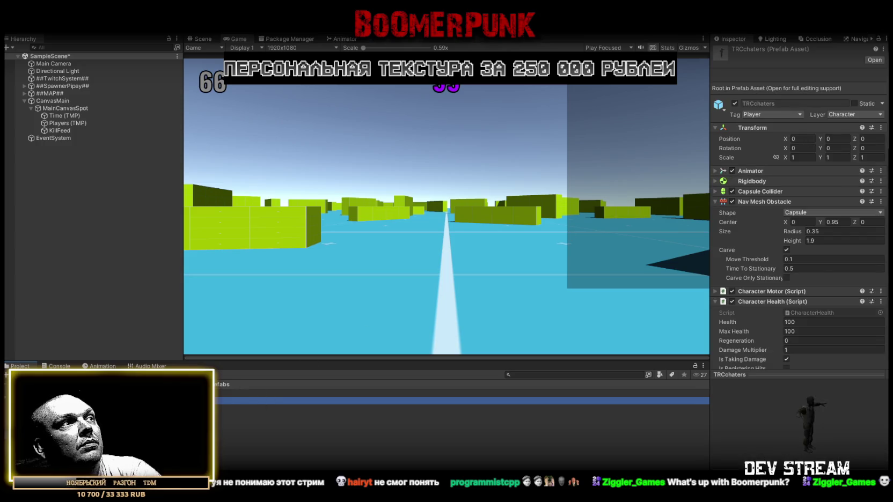
left_click(220, 394)
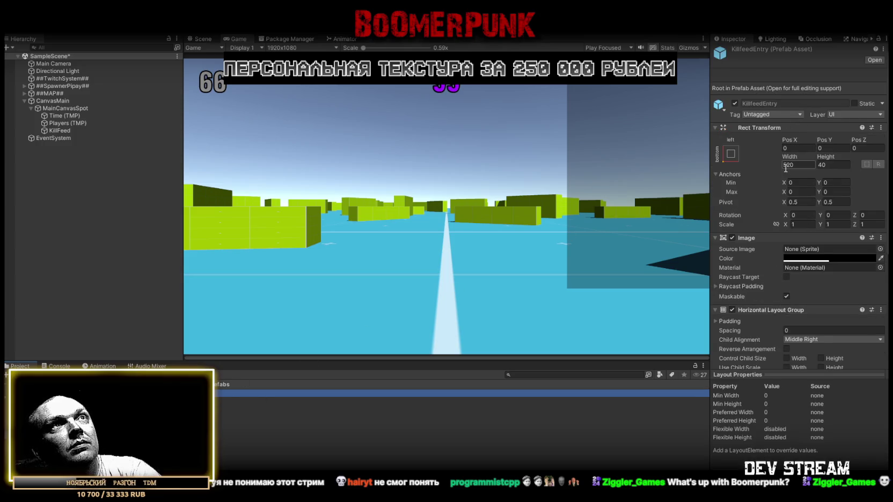
scroll(800, 165, "down", 2)
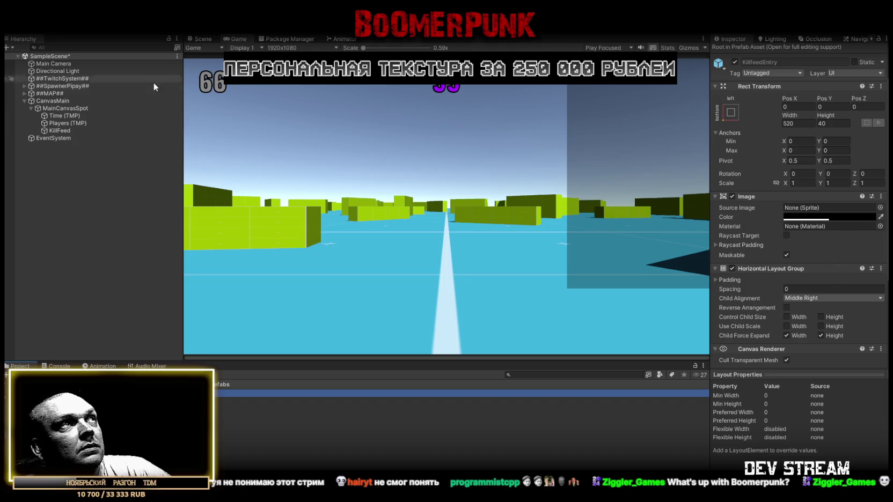
Assign the KillfeedEntry prefab to KillFeed's Killfeed Entry Prefab field in Killfeed Manager.
left_click(76, 123)
key("Up")
key("Up")
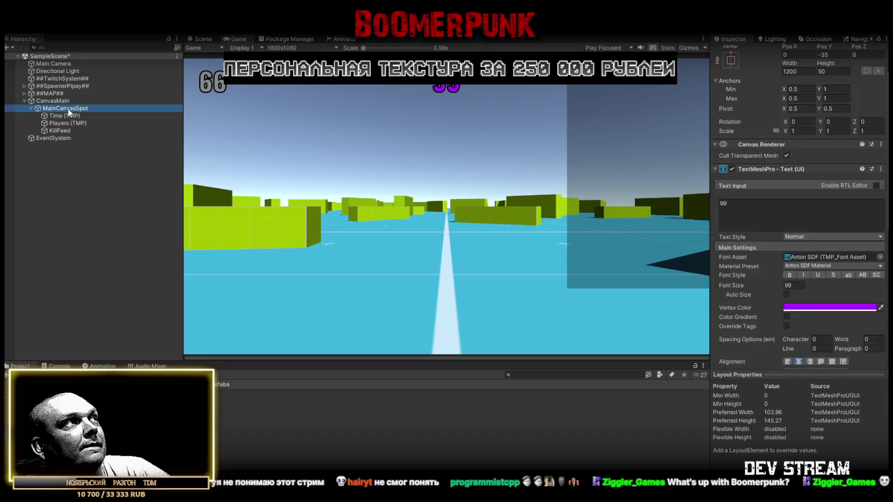
left_click(60, 130)
scroll(779, 262, "down", 5)
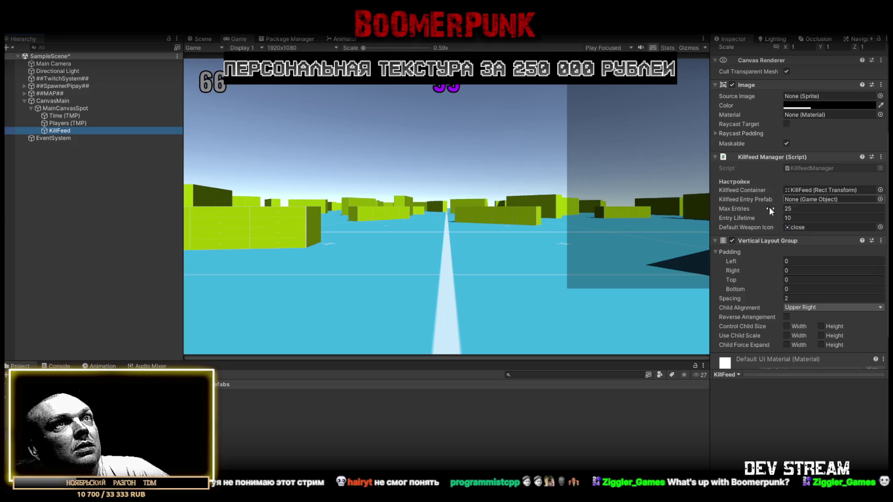
mouse_move(236, 408)
left_mouse_down()
mouse_move(794, 239)
mouse_move(811, 194)
left_mouse_up()
Open the TRCchaters character prefab for editing.
scroll(800, 226, "down", 2)
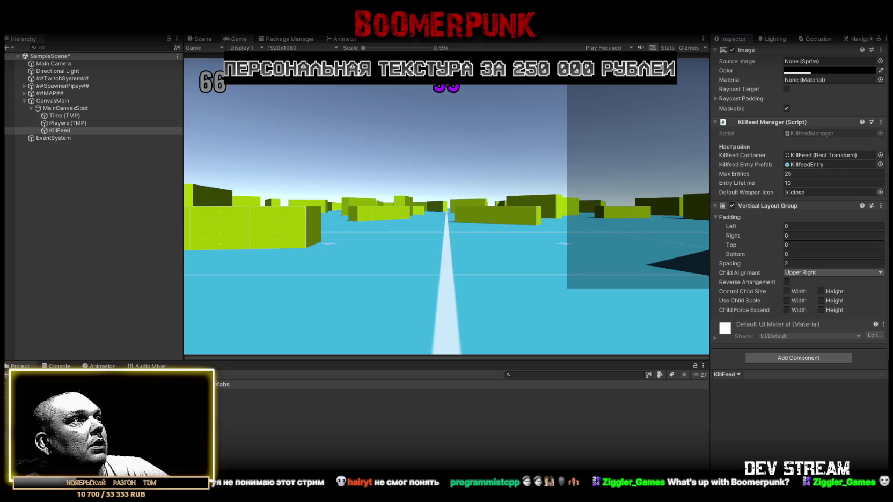
double_click(242, 401)
left_click(192, 39)
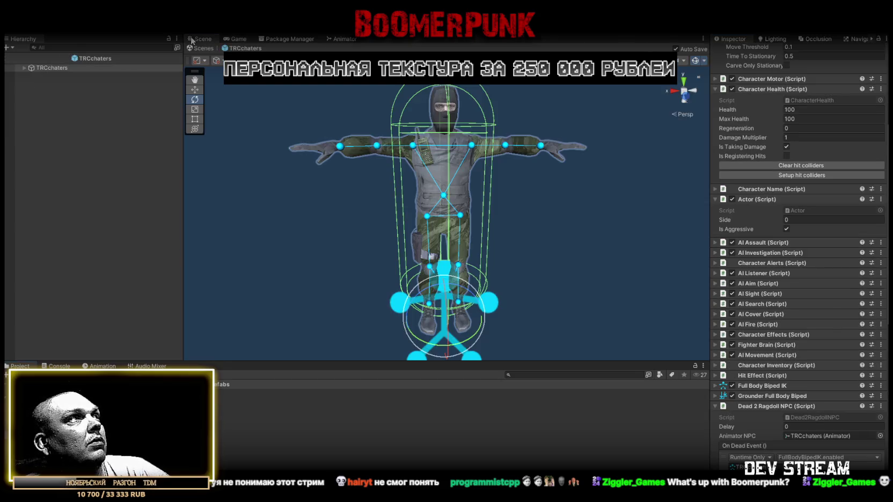
Select Pistol (1) under TRCchaters' Character Inventory.
left_click(25, 69)
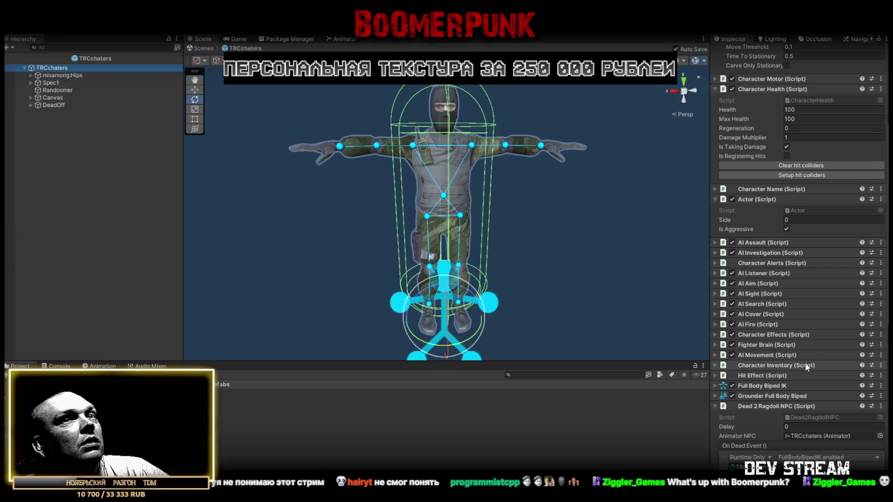
scroll(813, 375, "down", 10)
scroll(807, 373, "up", 7)
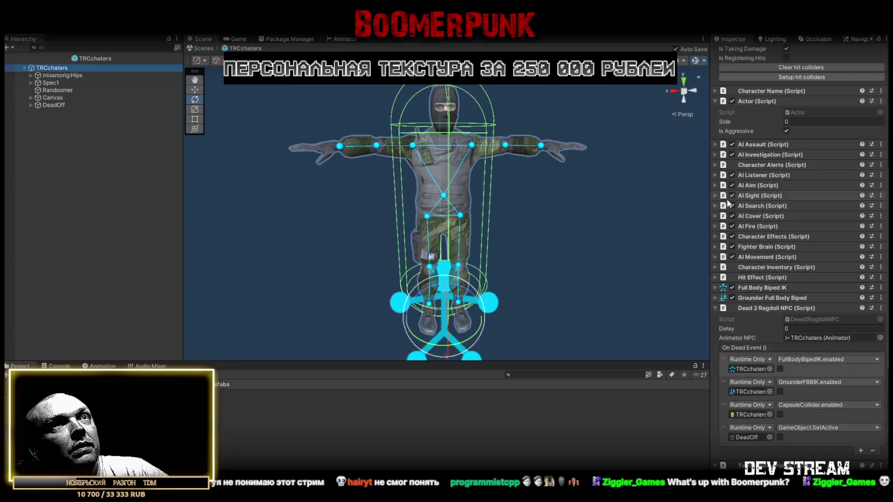
left_click(716, 268)
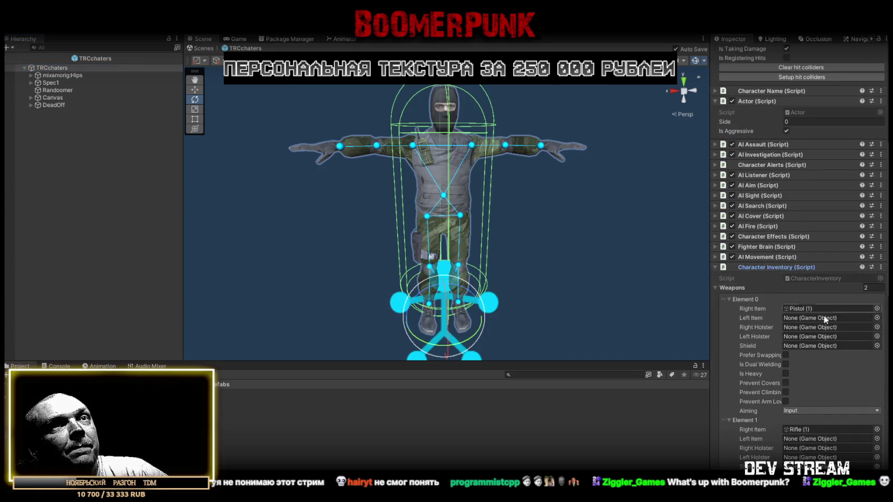
scroll(822, 318, "down", 1)
left_click(797, 284)
left_click(109, 210)
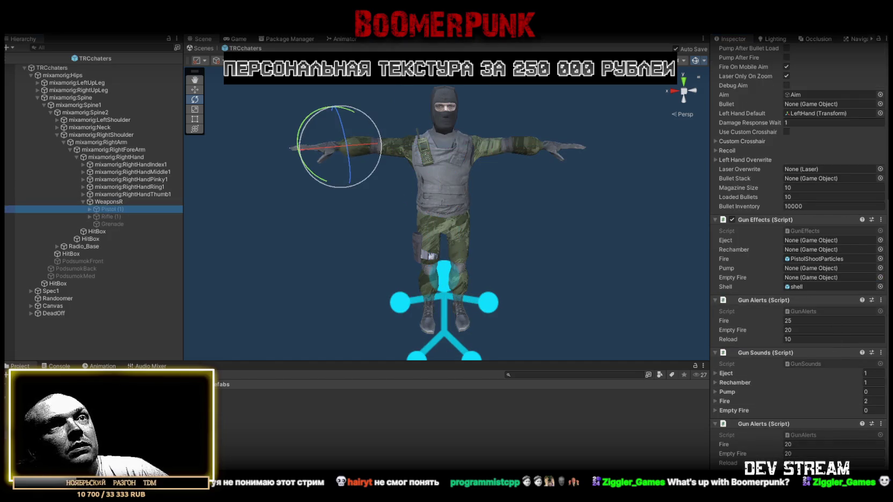
Add a Weapon Marker component to Pistol (1).
key("ctrl+shift+a")
type("kill")
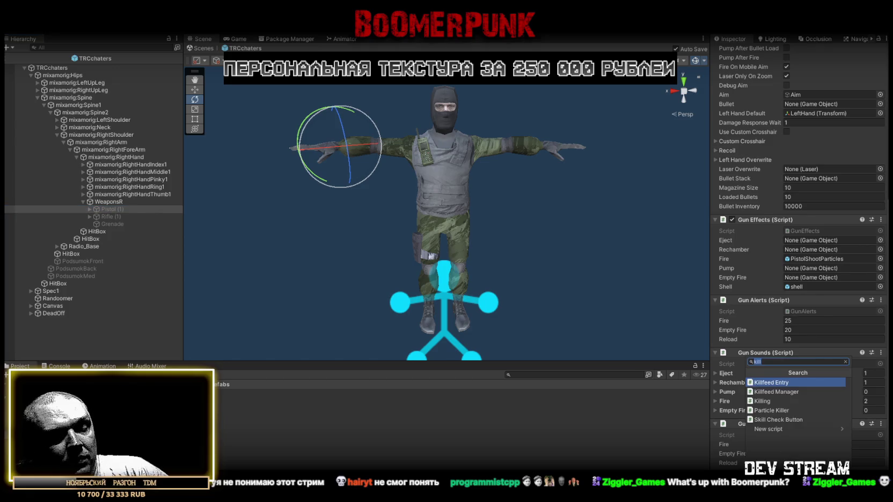
key("BackSpace")
key("BackSpace")
key("BackSpace")
type("weapo")
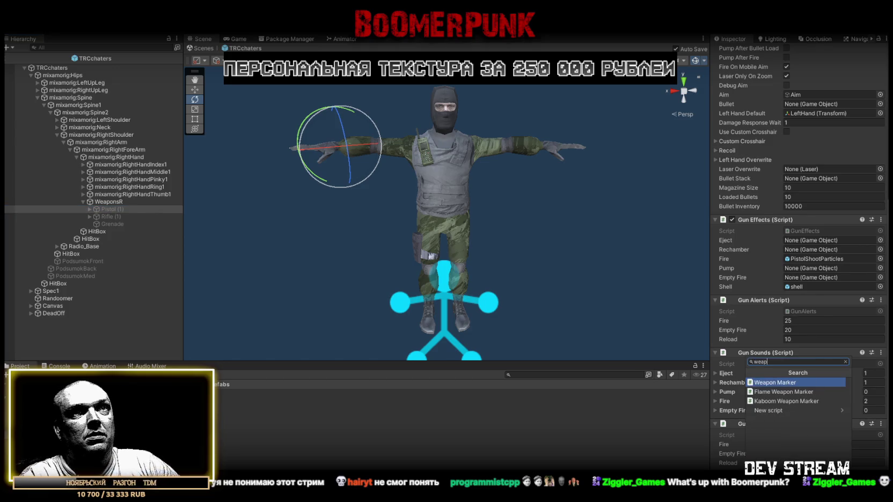
left_click(843, 382)
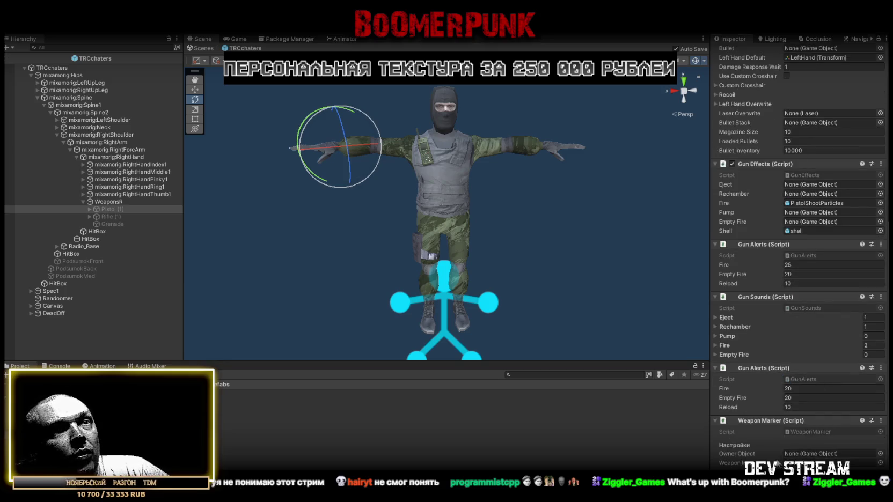
Set Weapon Marker's owner to TRCchaters and icon to the Revolver sprite, then return to SampleScene.
mouse_move(62, 75)
left_mouse_down()
mouse_move(717, 384)
mouse_move(827, 454)
left_mouse_up()
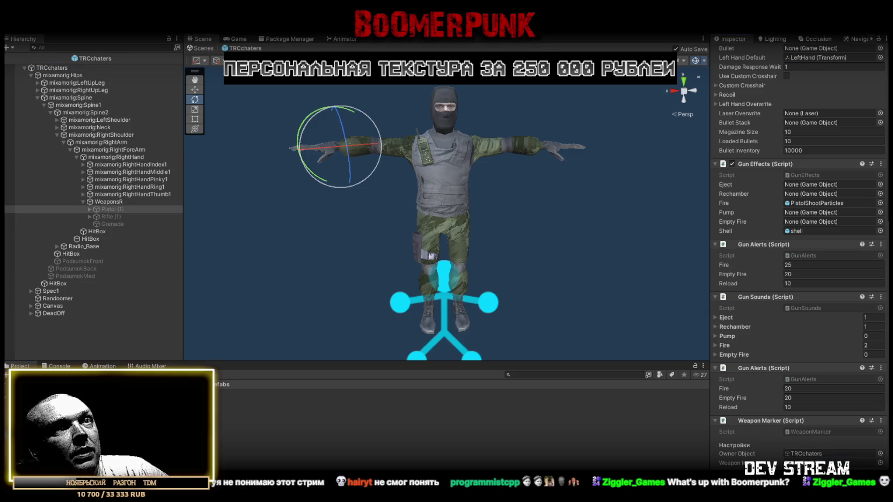
left_click(881, 463)
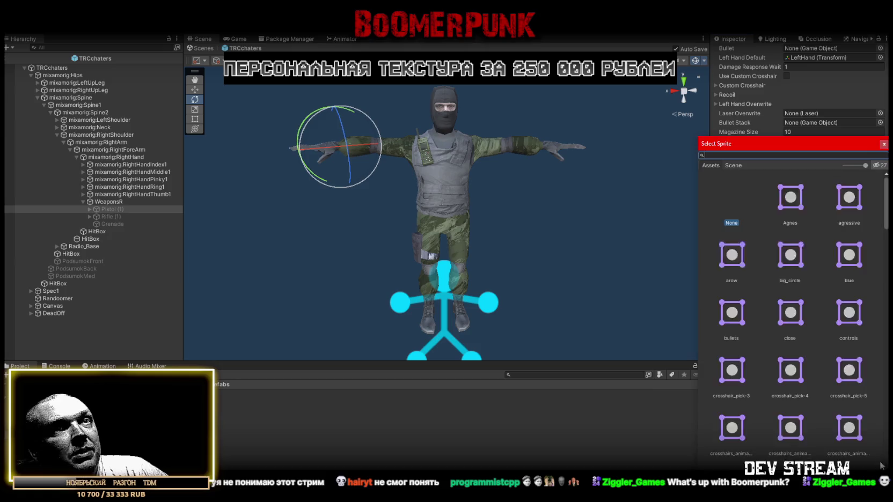
scroll(814, 276, "down", 3)
scroll(810, 280, "down", 10)
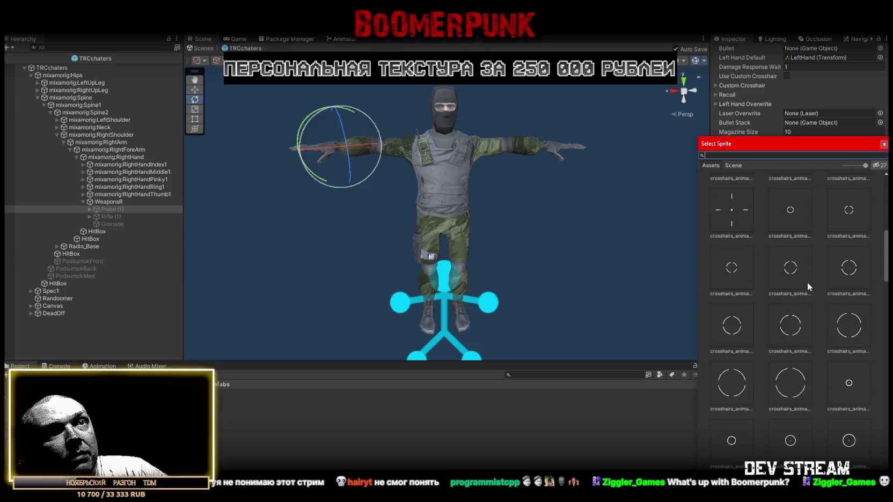
scroll(805, 285, "down", 10)
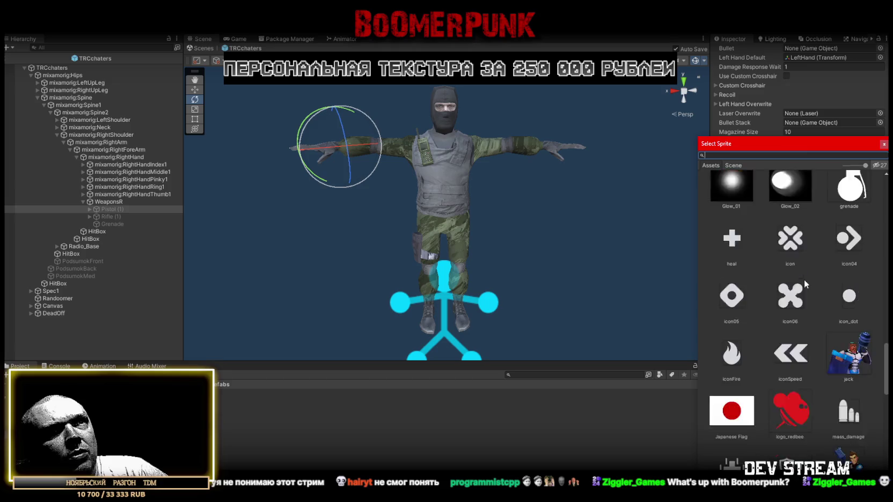
double_click(786, 332)
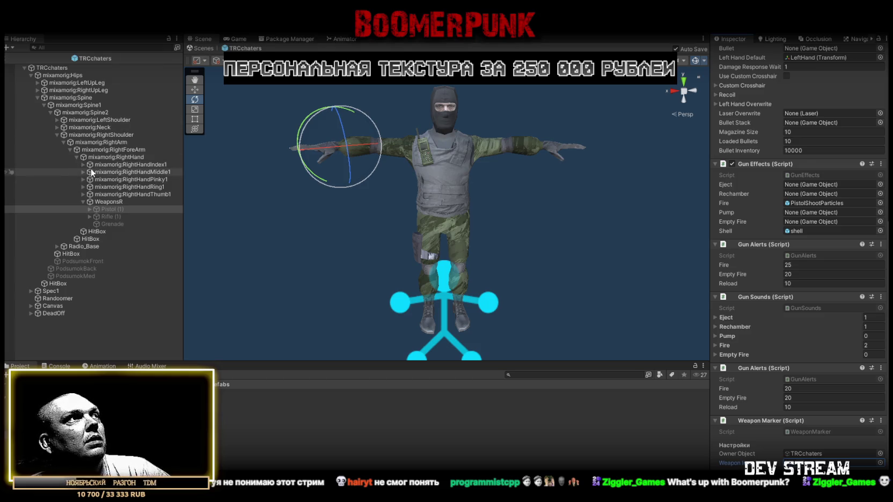
left_click(202, 48)
left_click(236, 40)
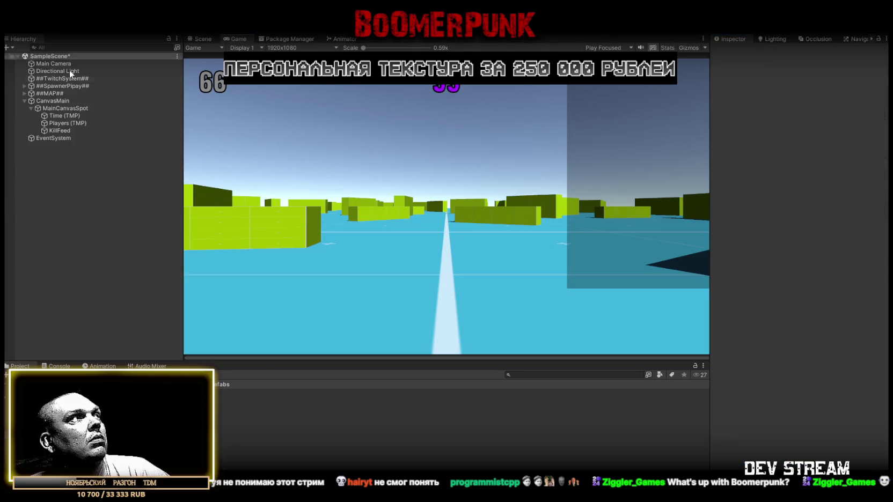
Collapse CanvasMain in the hierarchy and save SampleScene with Ctrl+S.
left_click(25, 101)
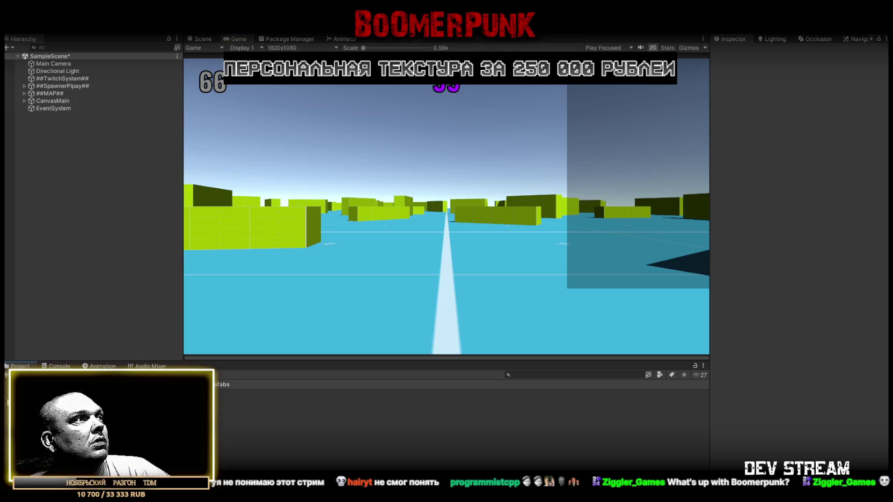
key("ctrl+s")
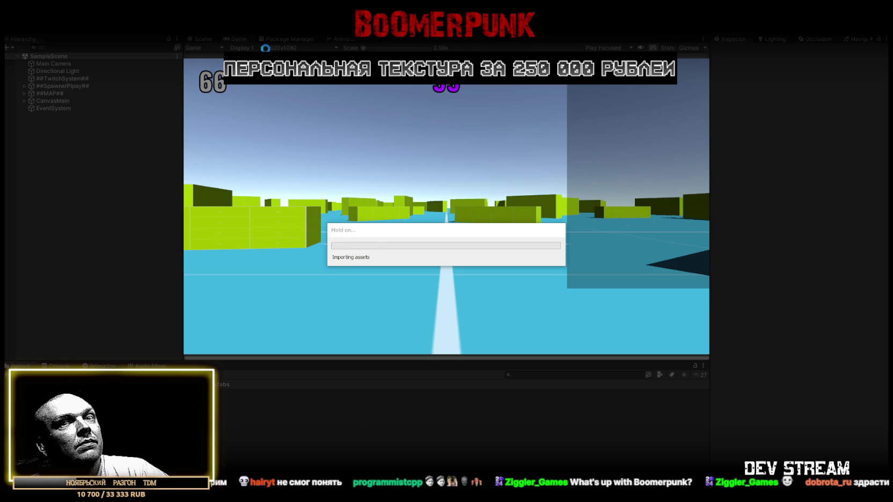
Playtest in a maximized Game view, switch to the third-person camera, then restore the layout.
double_click(236, 37)
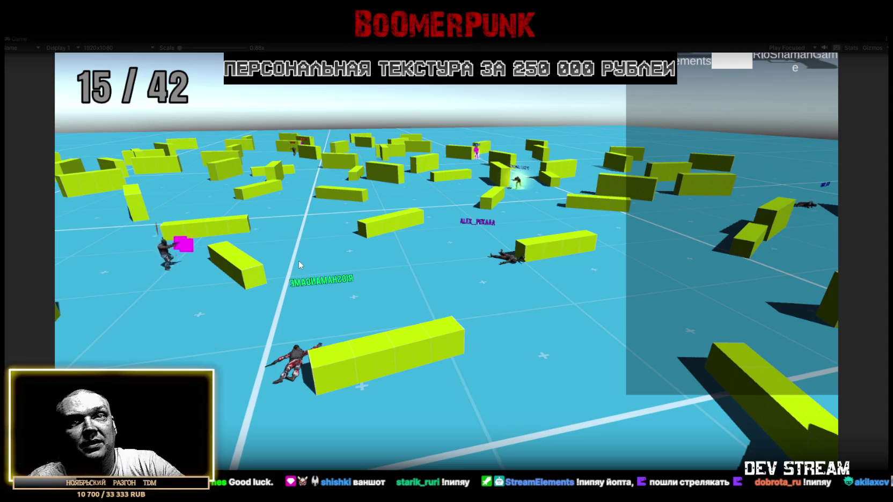
left_click(330, 228)
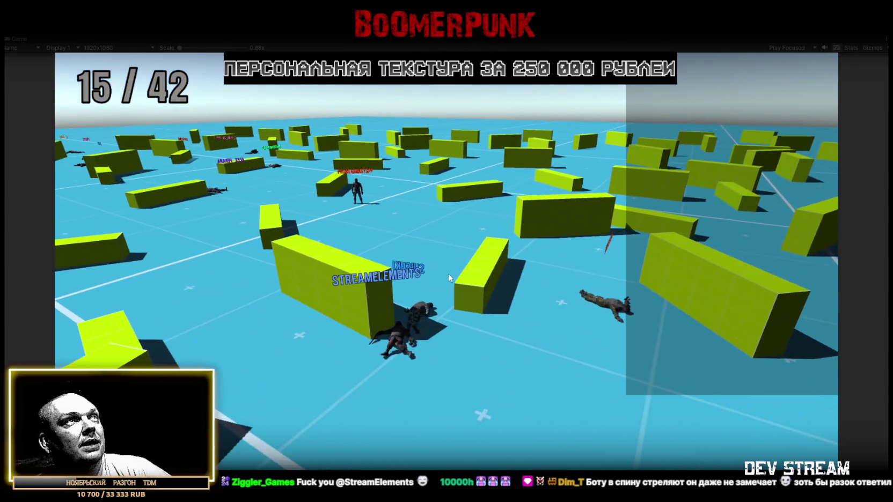
key("shift+space")
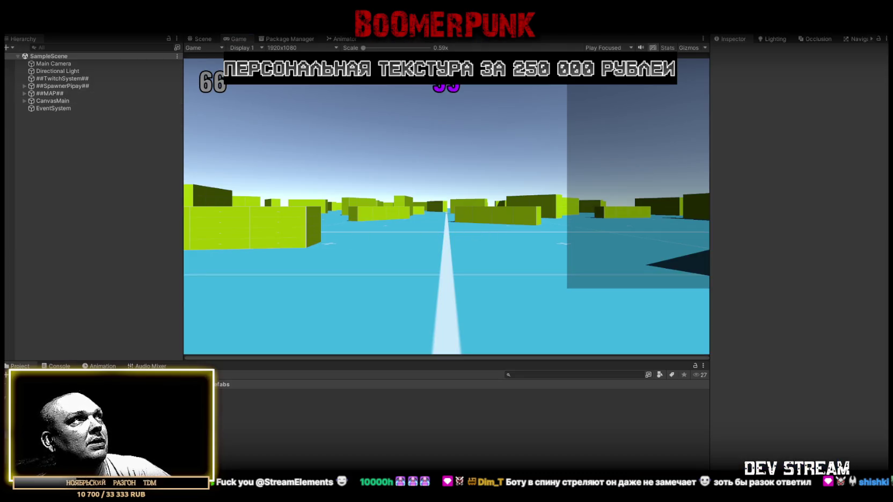
Inspect CanvasMain, MainCanvasSpot, and the Time and Players text objects in the scene.
left_click(200, 40)
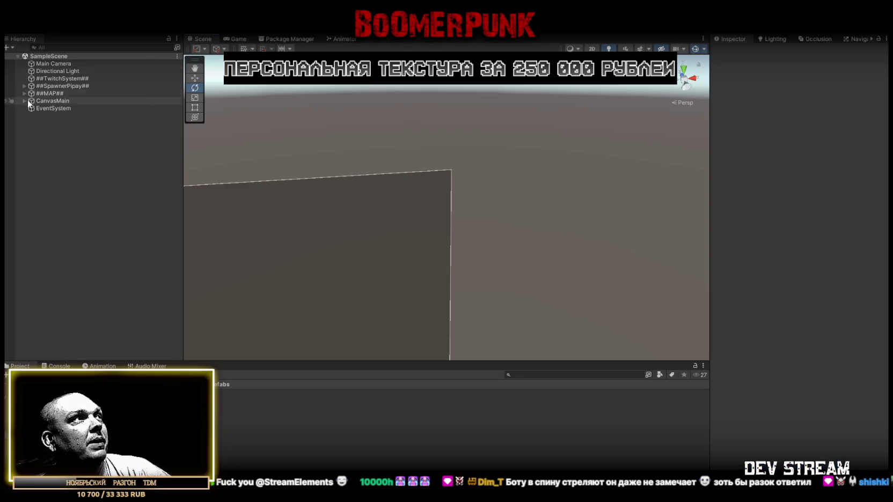
left_click(27, 102)
left_click(25, 100)
left_click(63, 107)
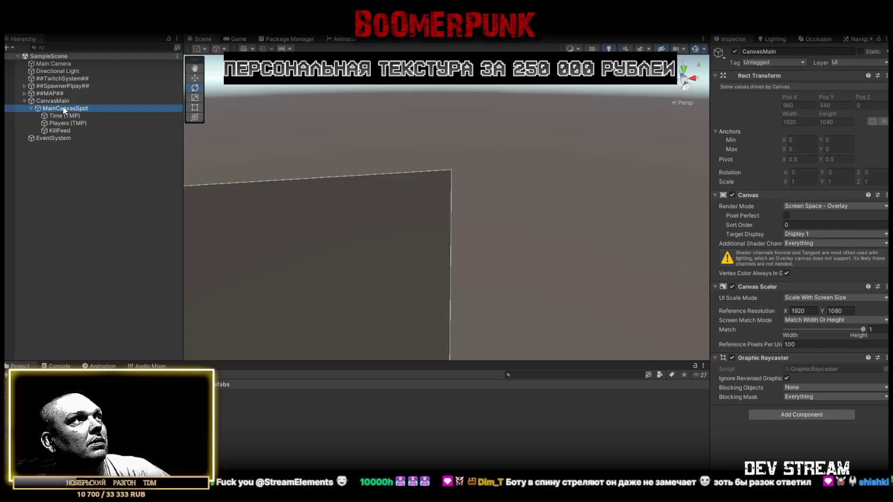
left_click(65, 116)
left_click(71, 108)
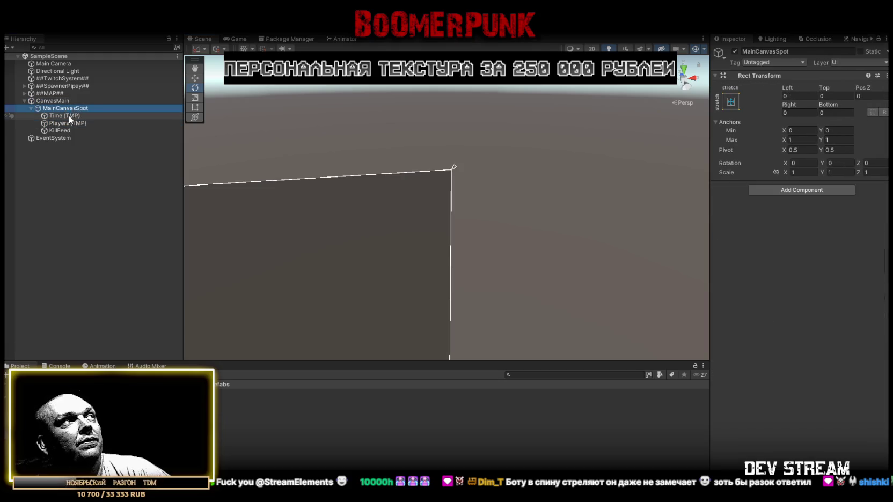
left_click(68, 115)
left_click(71, 124)
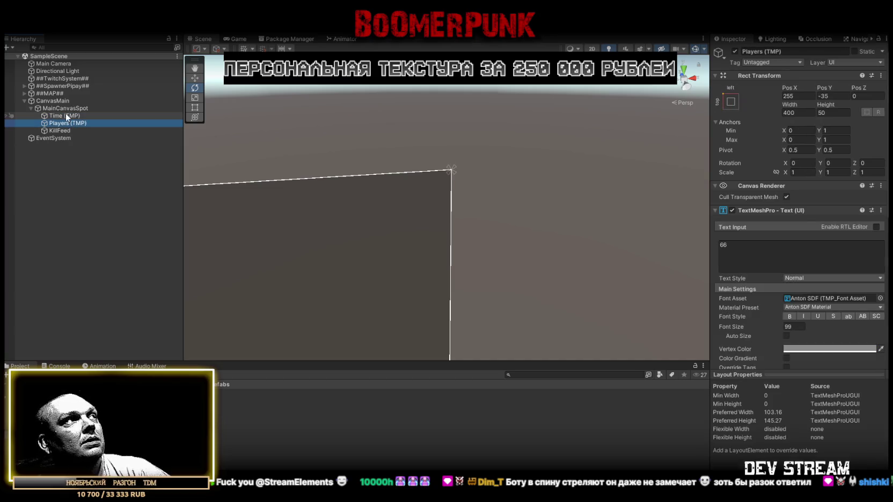
Inspect the KillfeedEntry prefab and KillFeed's Killfeed Manager, which allows 25 entries.
left_click(322, 393)
scroll(814, 241, "down", 5)
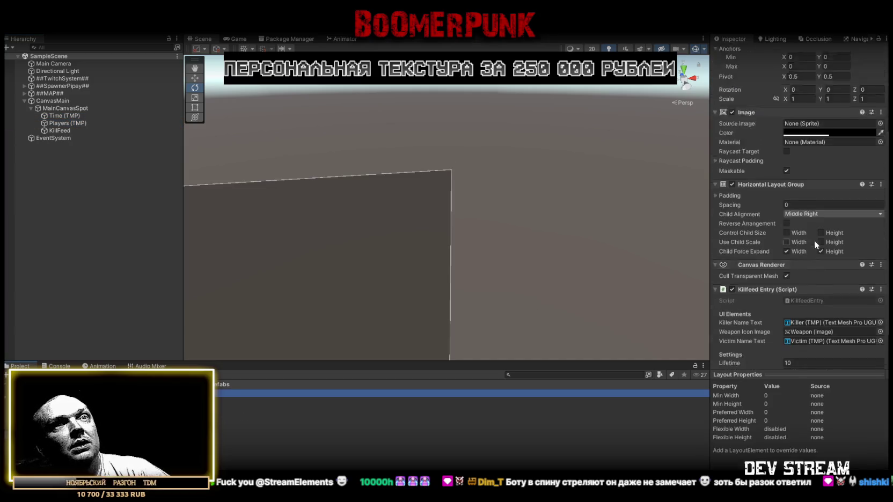
left_click(56, 108)
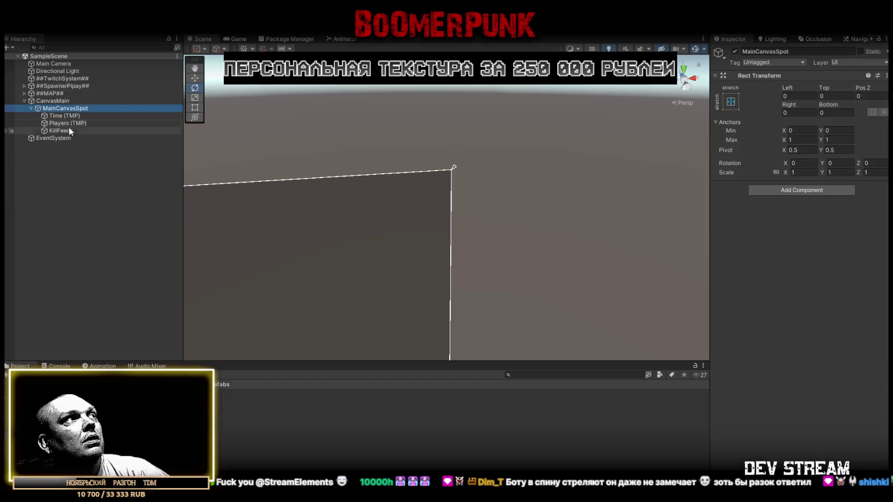
left_click(56, 131)
scroll(802, 232, "down", 8)
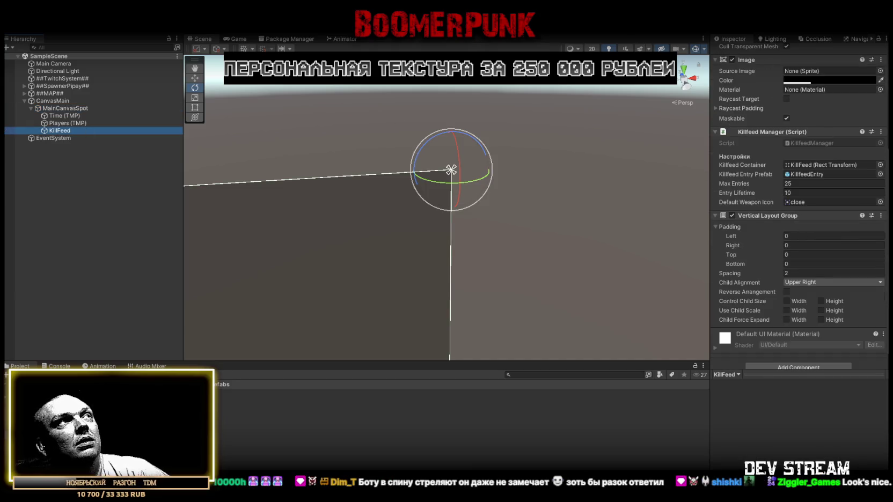
left_click(233, 39)
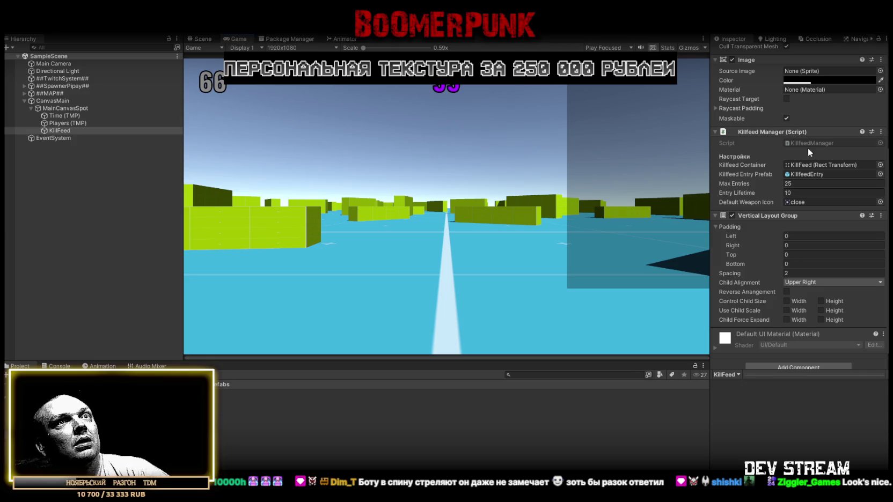
Remove the background Image component from the KillfeedEntry prefab.
scroll(826, 168, "down", 1)
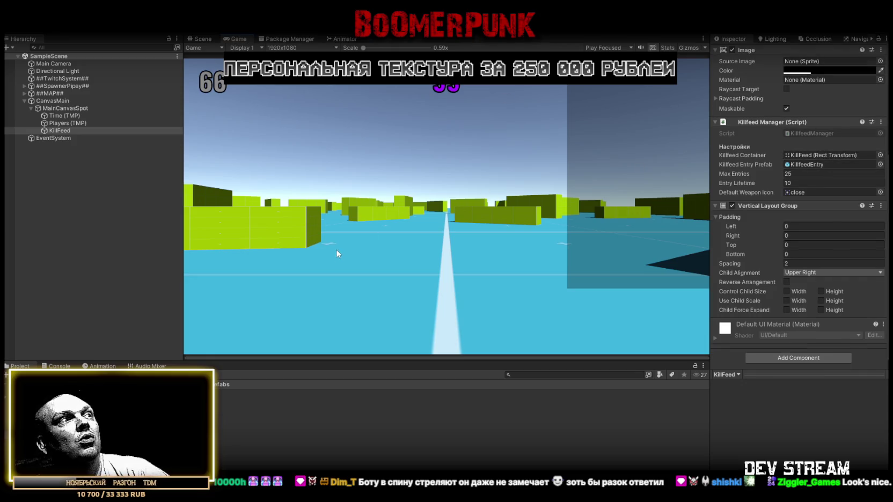
left_click(241, 393)
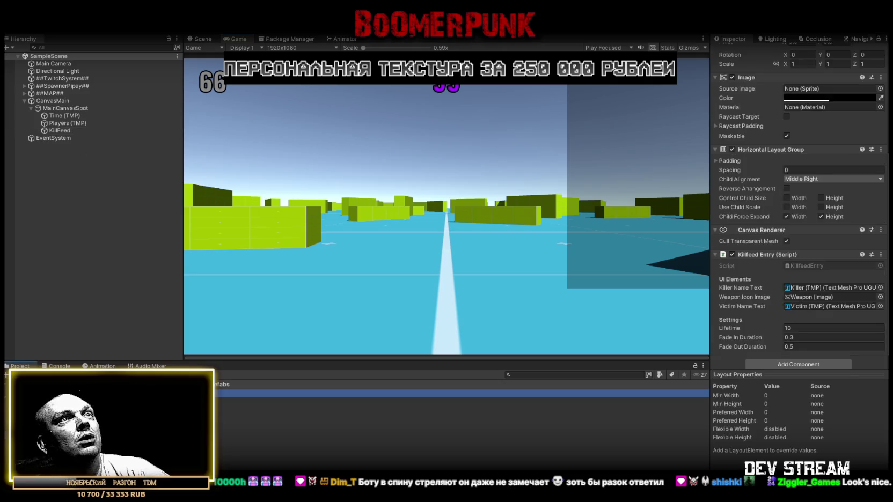
scroll(814, 231, "up", 3)
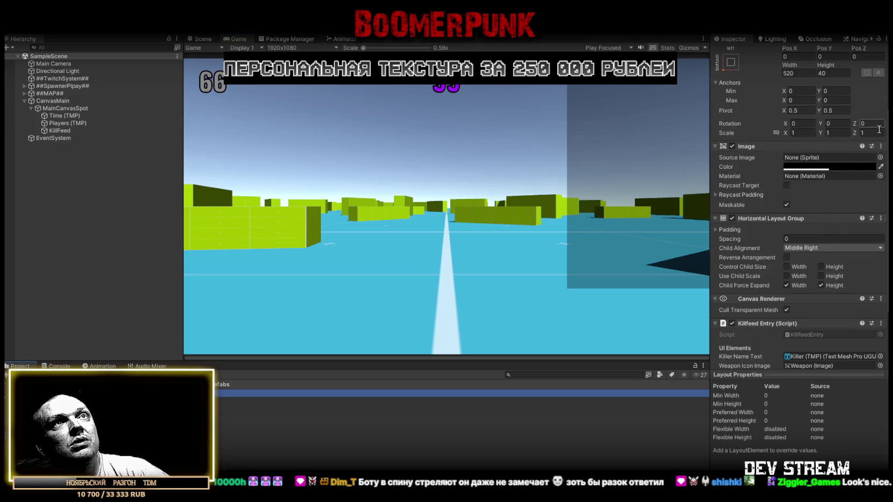
left_click(881, 147)
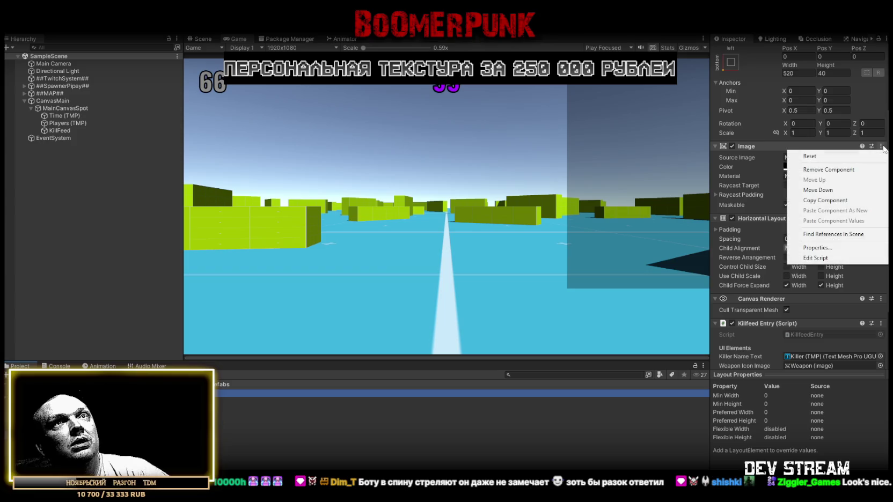
left_click(829, 170)
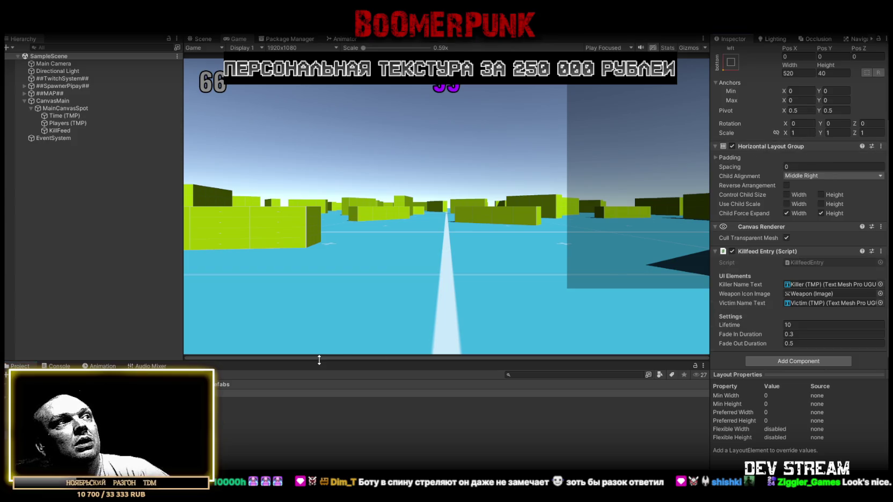
Place a KillfeedEntry under KillFeed, duplicate it into eight test copies, then delete them all.
mouse_move(204, 394)
left_mouse_down()
mouse_move(61, 119)
mouse_move(59, 130)
left_mouse_up()
key("ctrl+d")
key("ctrl+d")
key("ctrl+d")
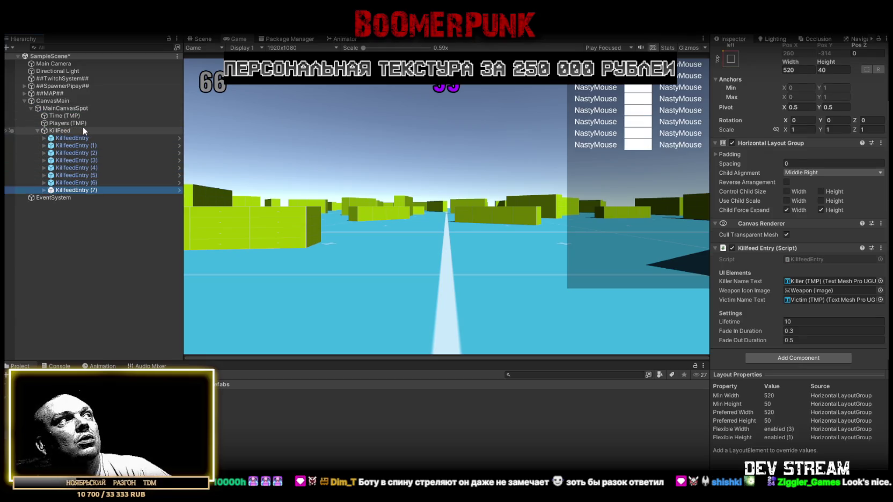
left_click(89, 139, "shift")
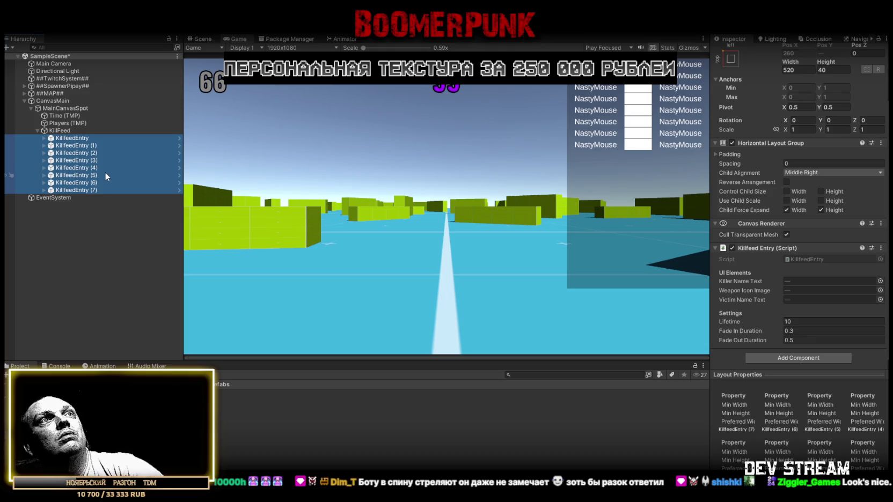
left_click(74, 139)
left_click(78, 159, "shift")
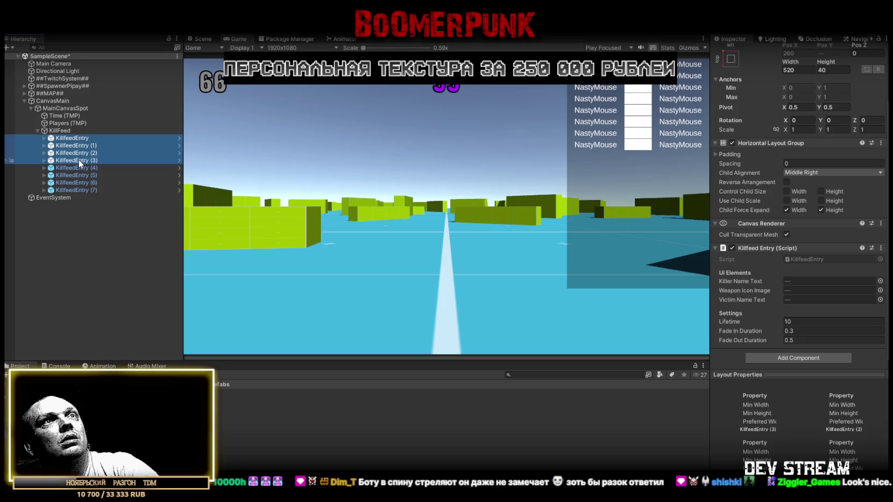
key("Delete")
left_click(78, 138)
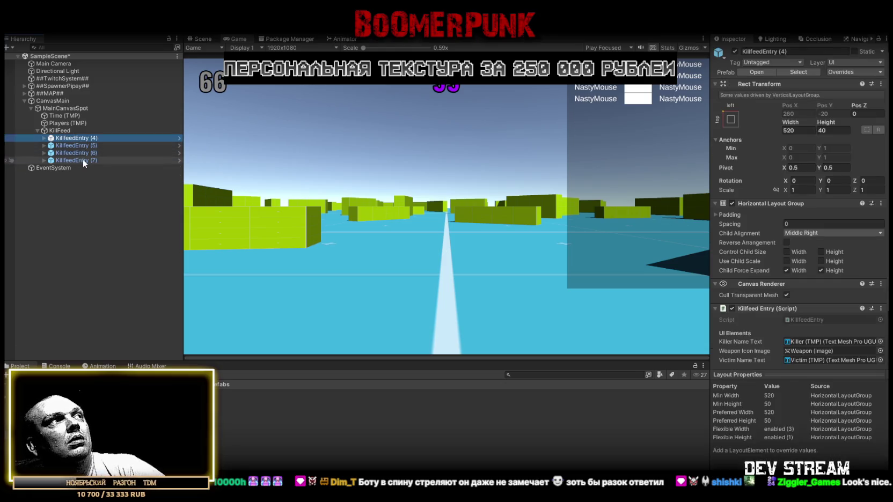
left_click(84, 158, "shift")
key("Delete")
left_click(607, 393)
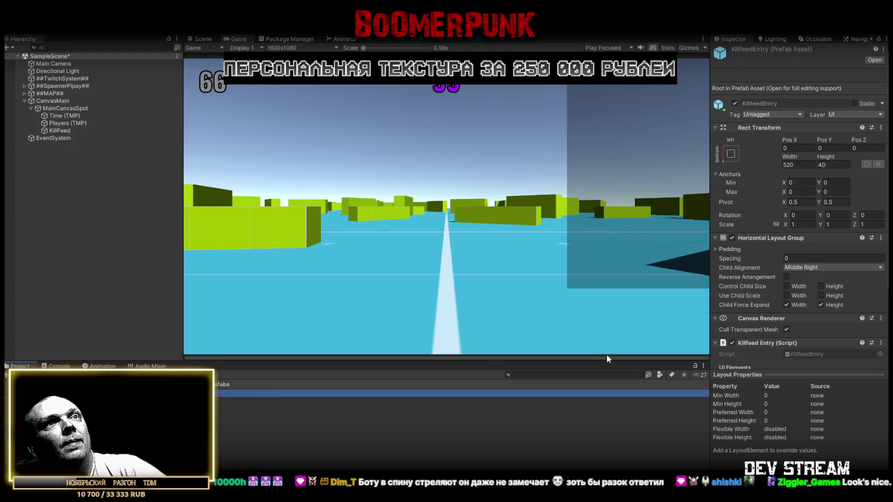
In the KillfeedEntry prefab, set Killer (TMP) and Victim (TMP) font size to 22 and save.
scroll(795, 230, "down", 2)
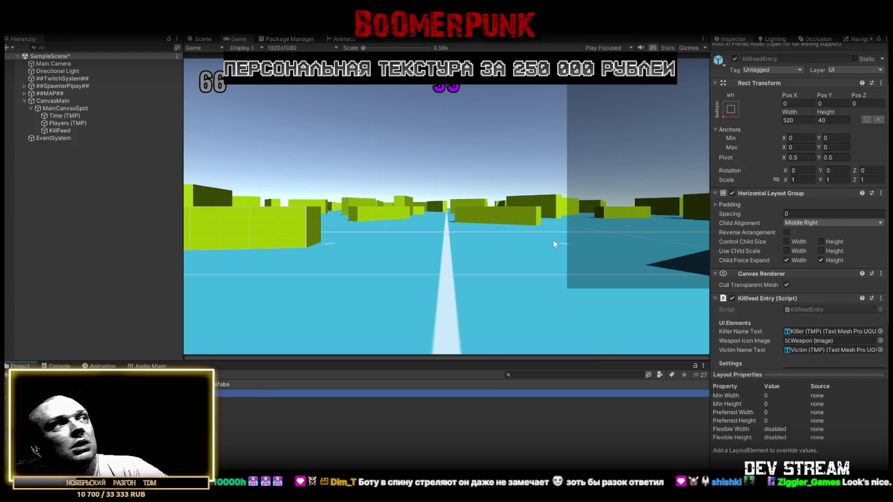
double_click(606, 394)
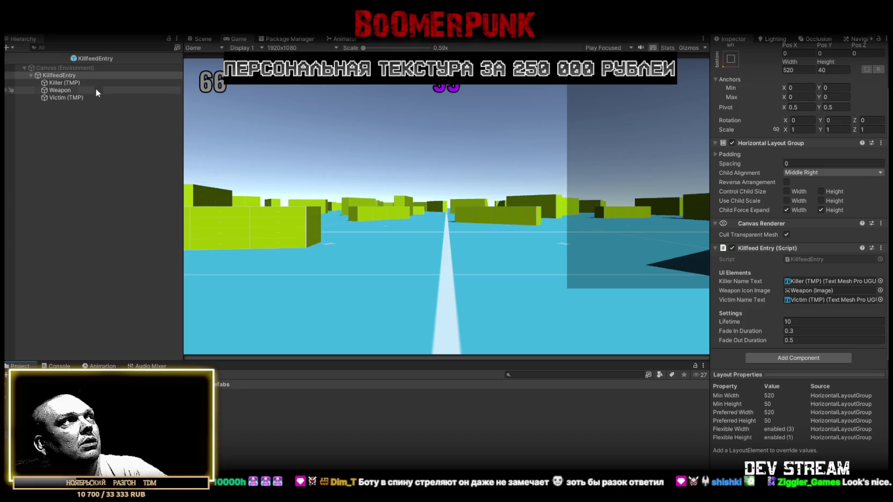
left_click(65, 82)
left_click(63, 98, "ctrl")
scroll(831, 342, "down", 5)
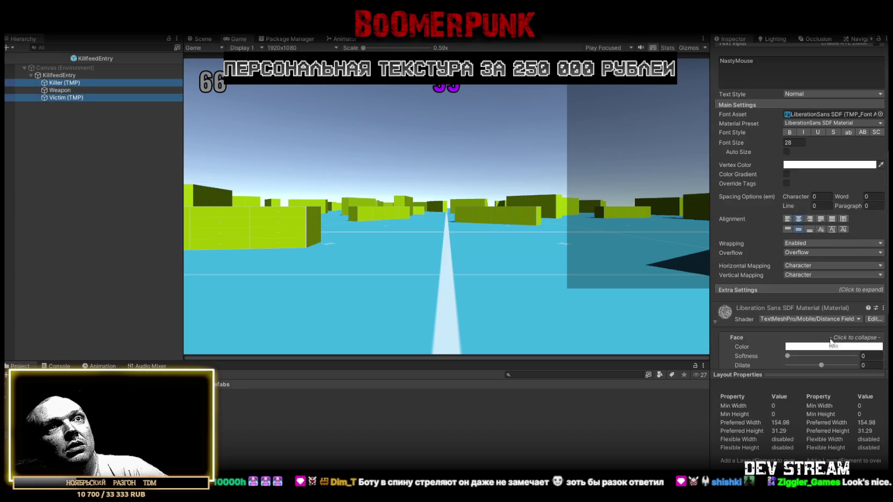
left_click(799, 142)
type("22")
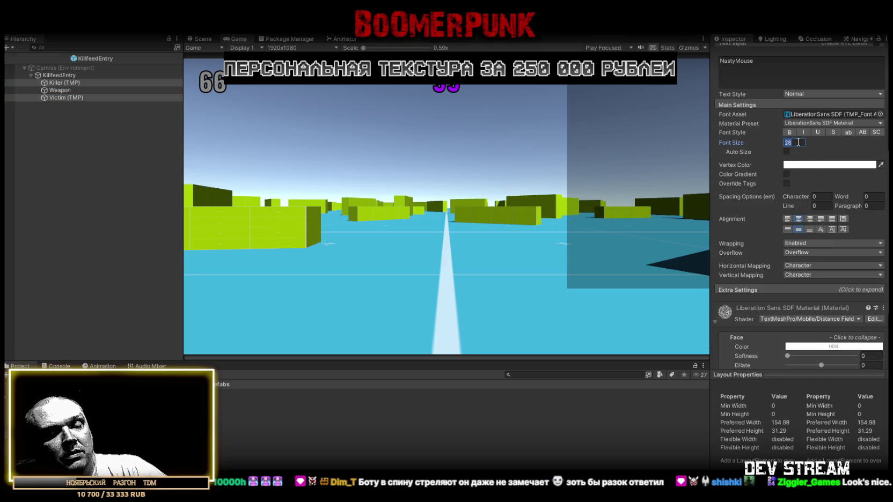
scroll(814, 220, "down", 3)
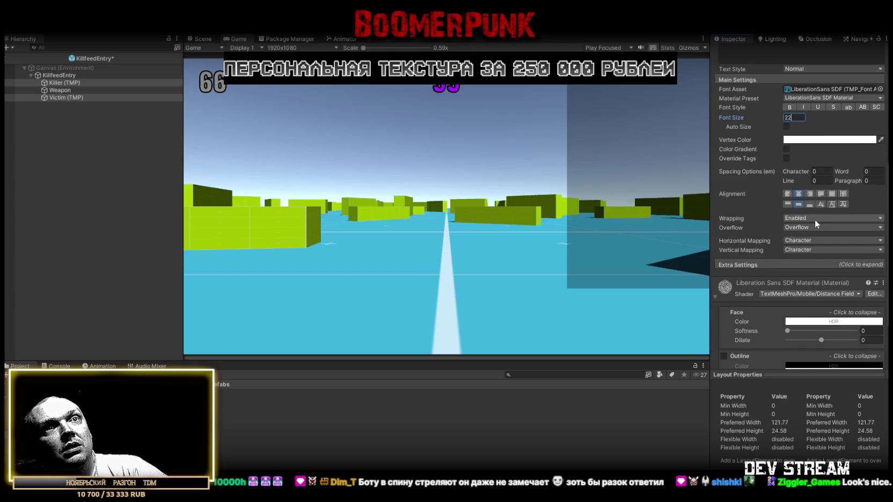
key("ctrl+s")
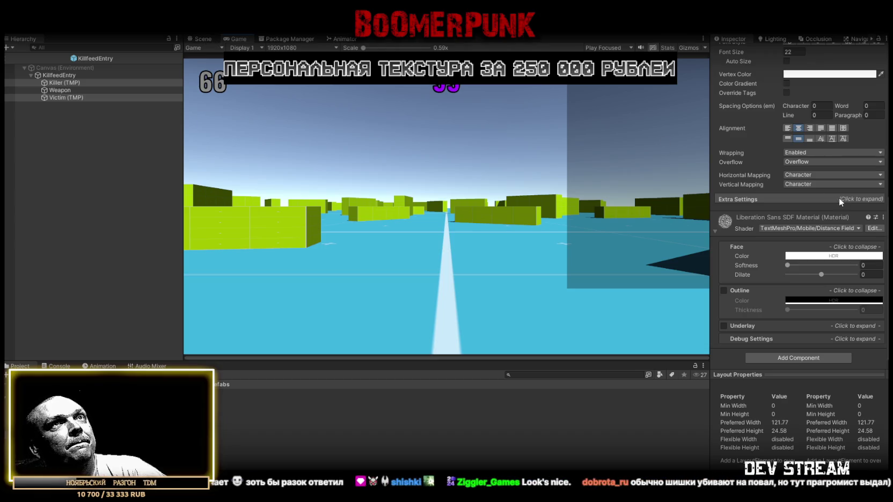
scroll(806, 200, "up", 2)
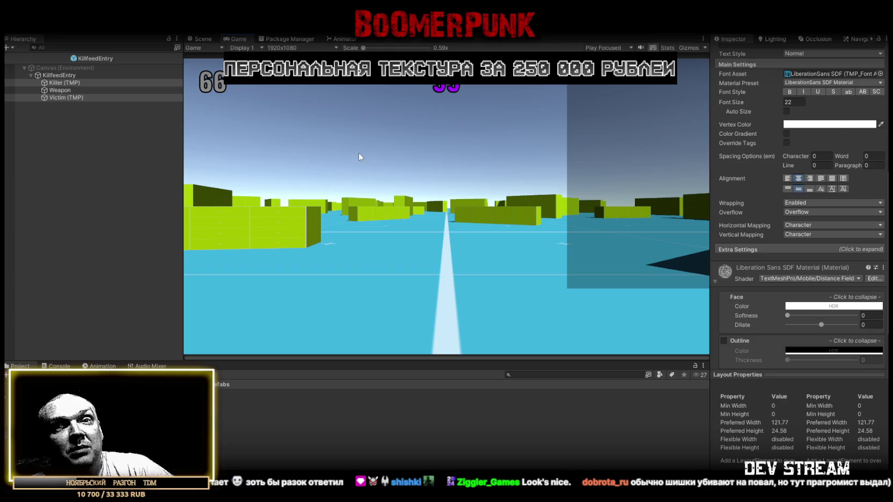
Exit prefab editing to SampleScene and run the game maximized in the Game view.
left_click(202, 40)
left_click(204, 48)
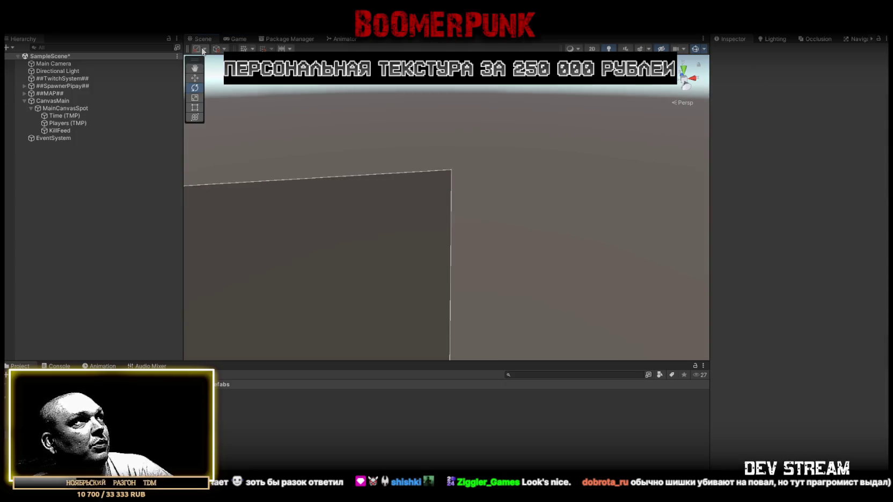
left_click(239, 40)
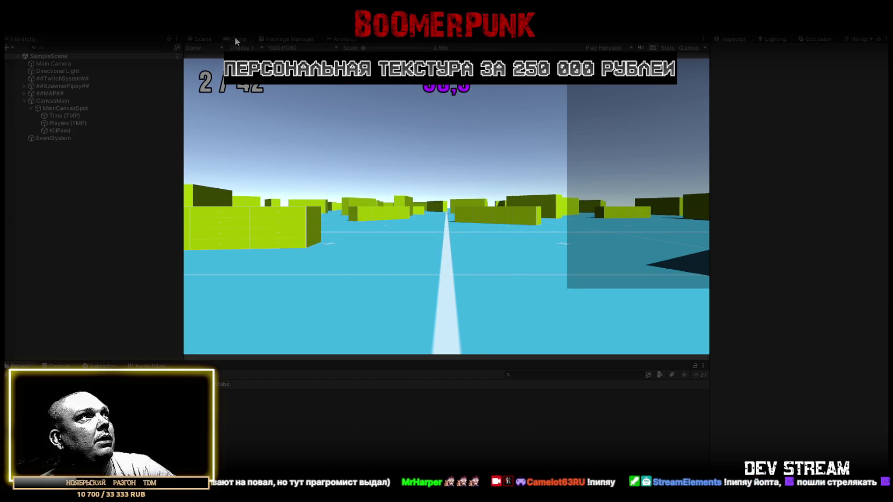
key("shift+space")
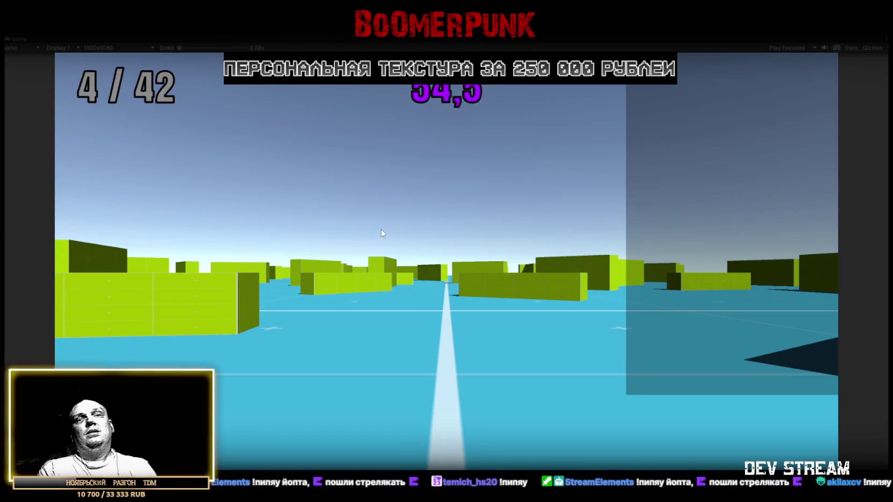
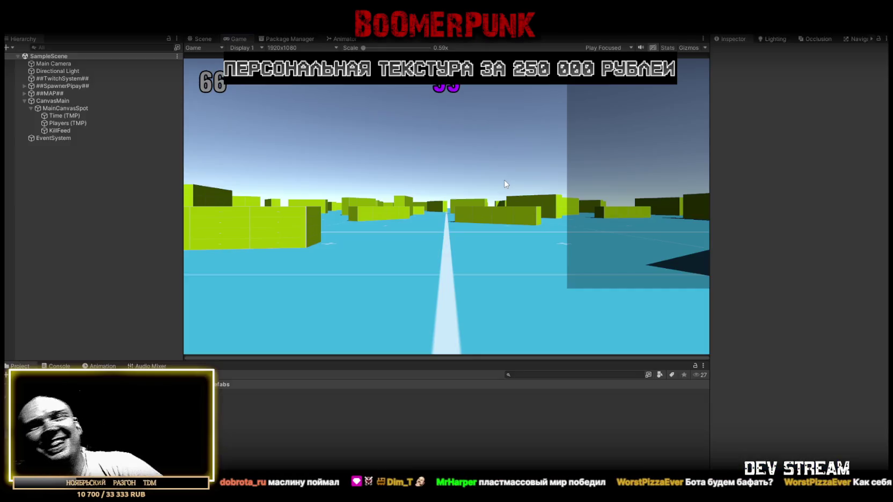
Exit Play mode with Ctrl+P so the SampleScene hierarchy and full editor layout return.
key("ctrl+p")
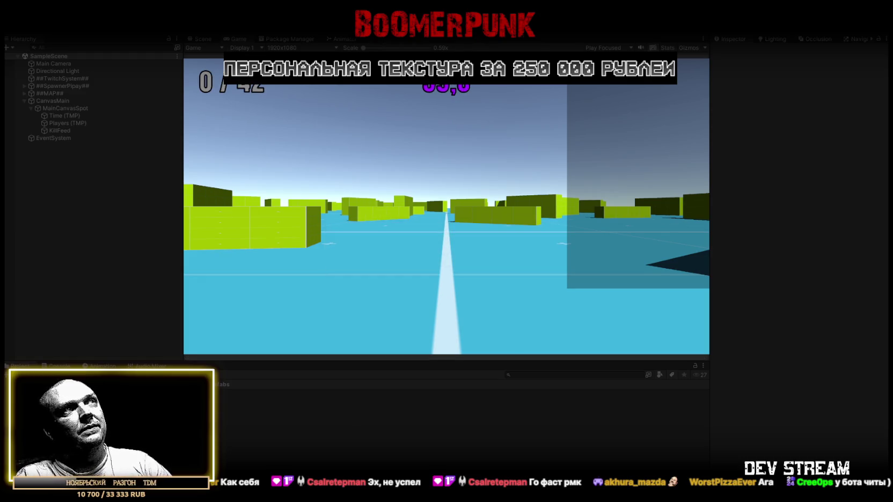
Maximize the Game view to fill the editor while the match runs.
double_click(238, 39)
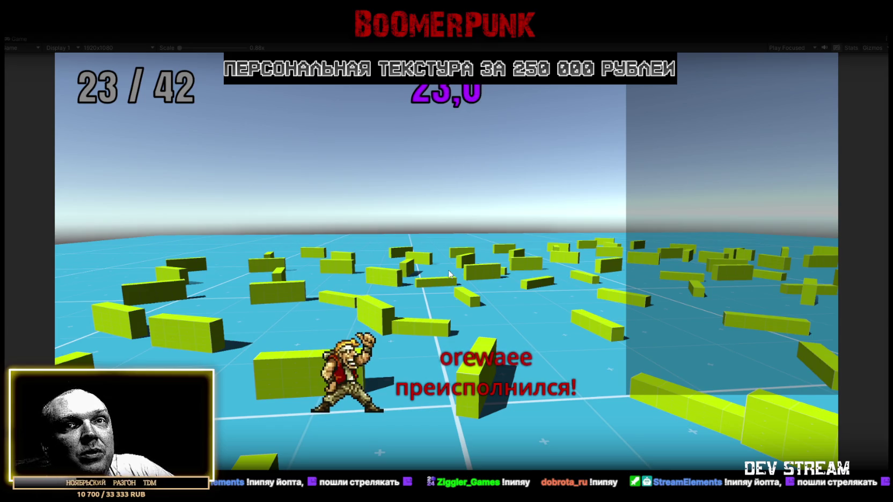
Fly the game camera forward across the box field during play.
left_click(391, 155)
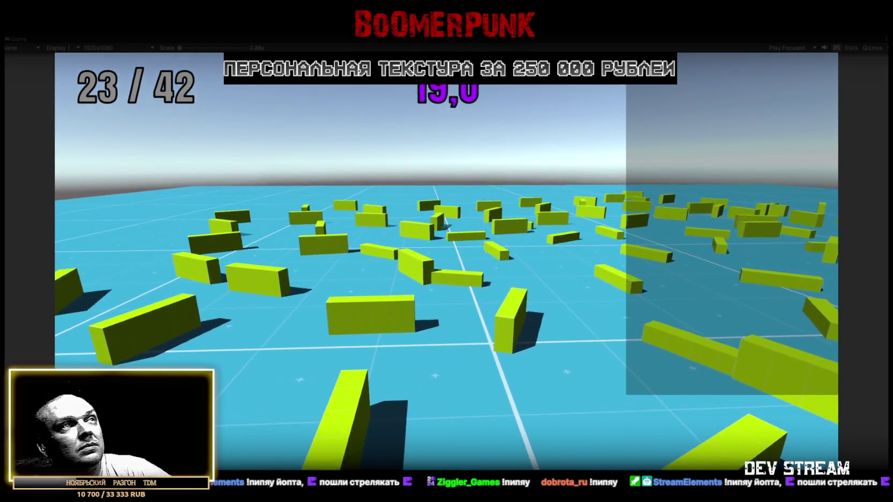
key("w")
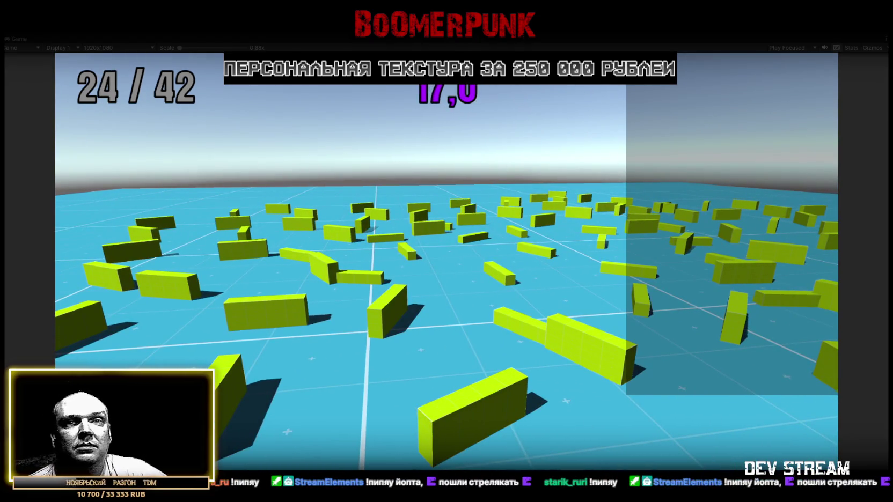
key("w")
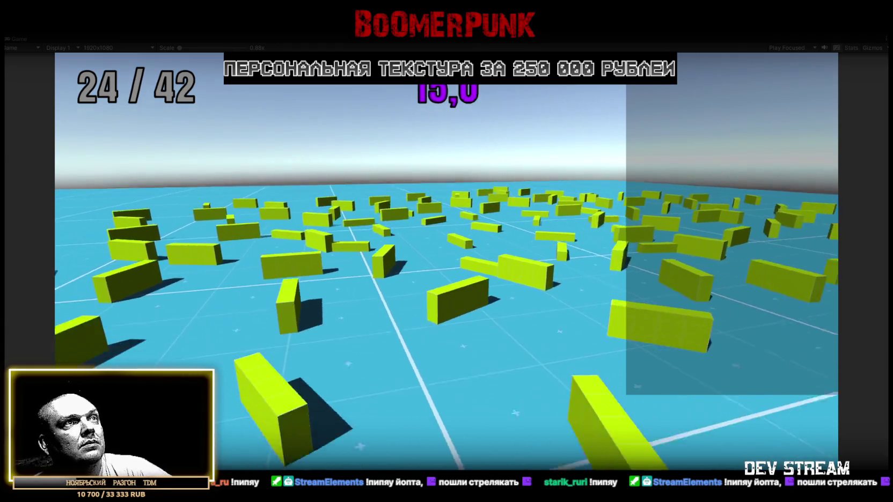
key("w")
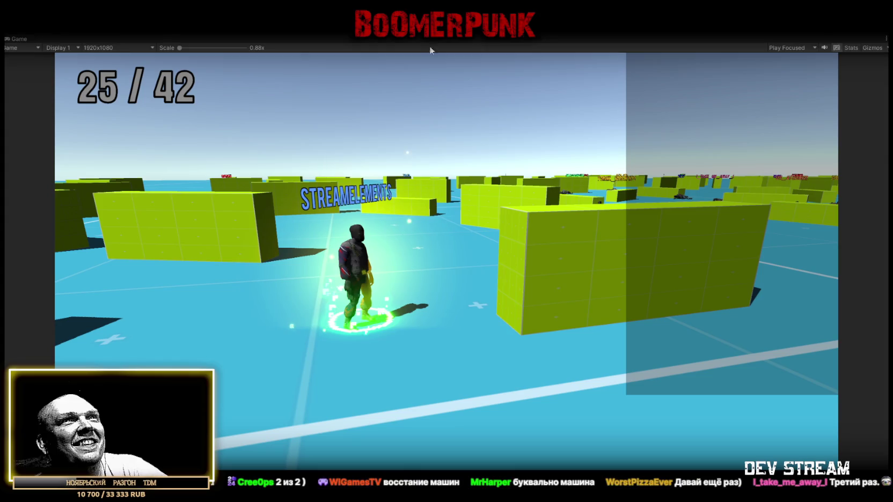
Stop Play mode, then maximize the Game view again.
key("ctrl+p")
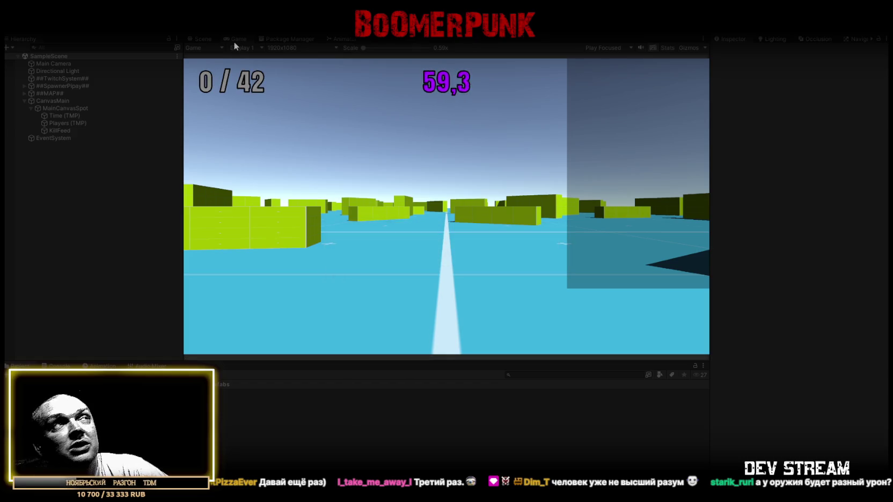
double_click(237, 38)
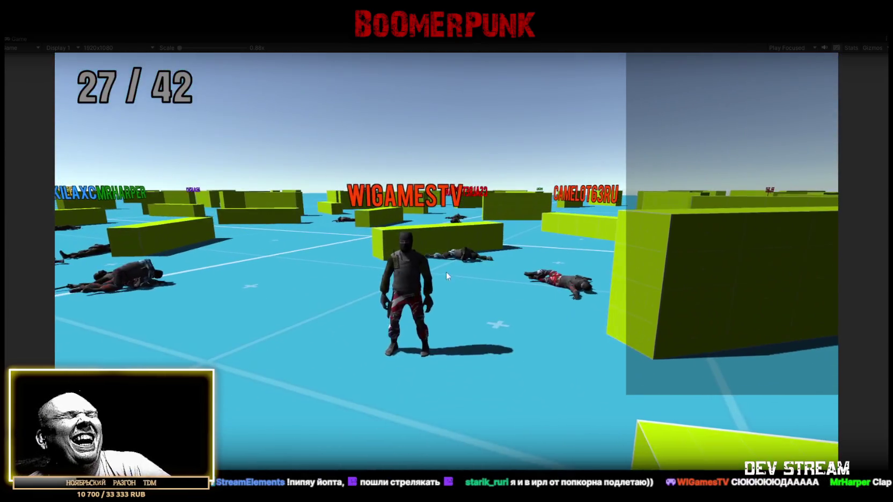
Release the mouse from the running game and exit Play mode.
key("Escape")
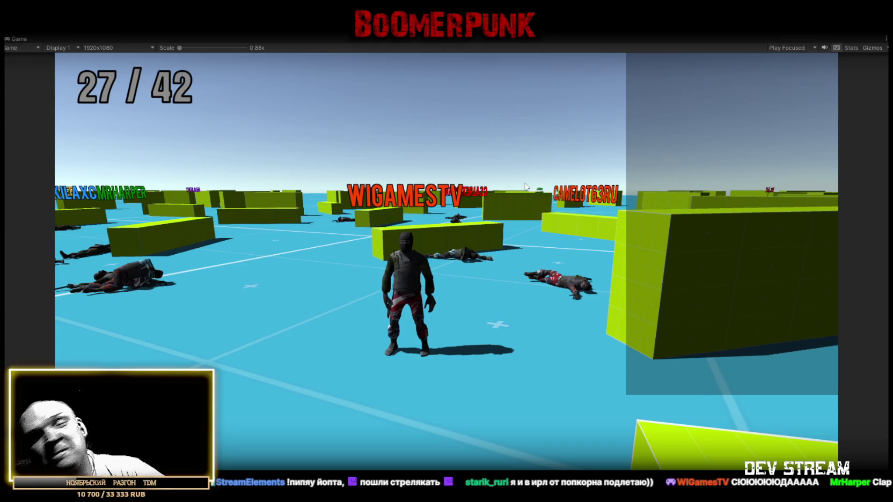
key("ctrl+p")
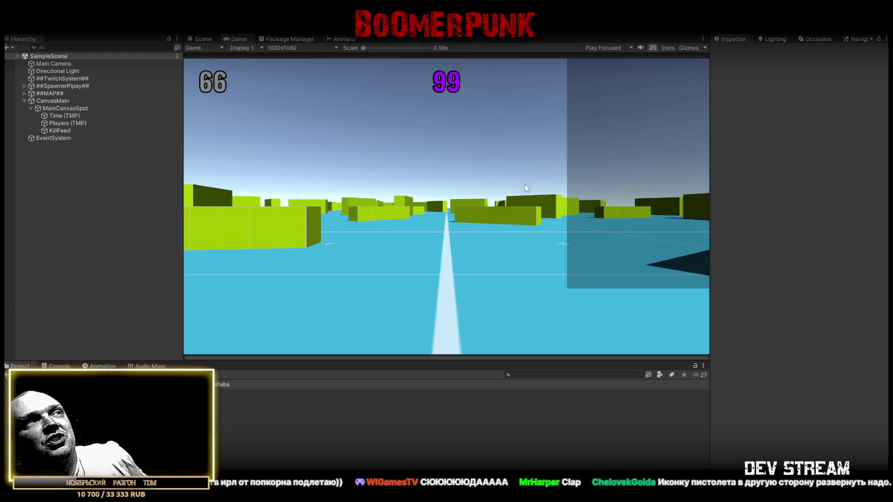
Clear the Console, show the Scene view and Project browser, then switch to Visual Studio.
left_click(57, 366)
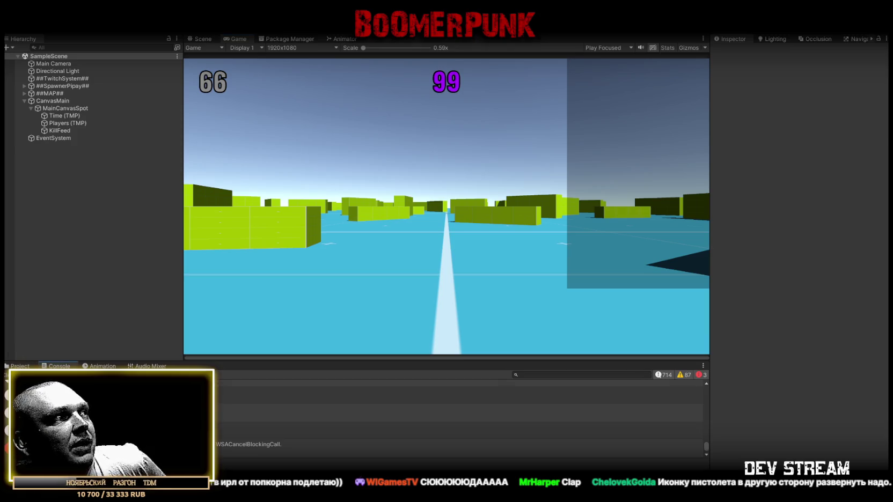
left_click(12, 375)
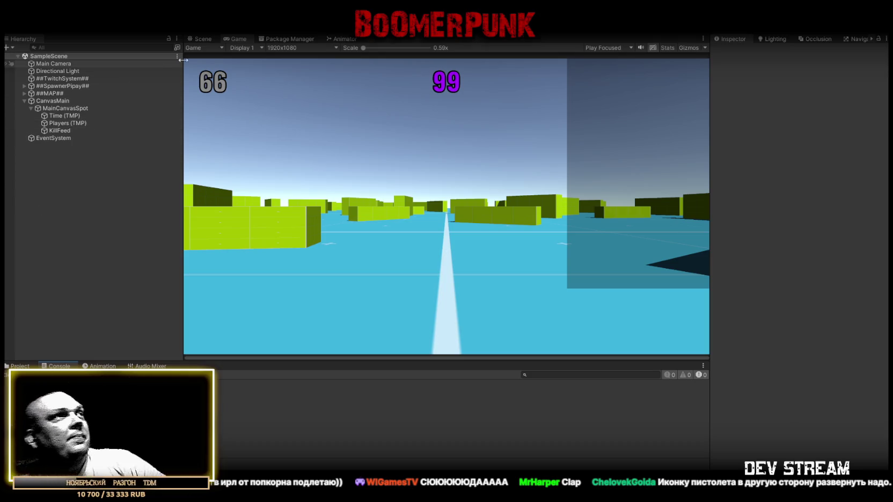
left_click(203, 39)
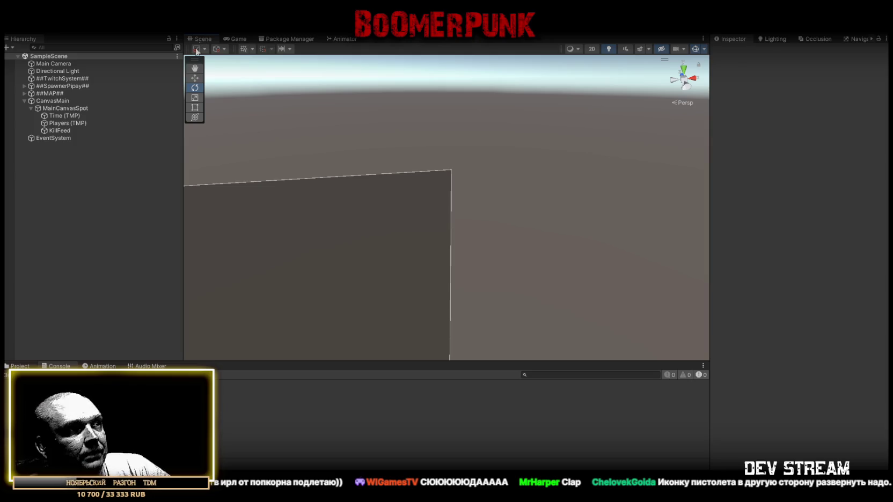
left_click(19, 366)
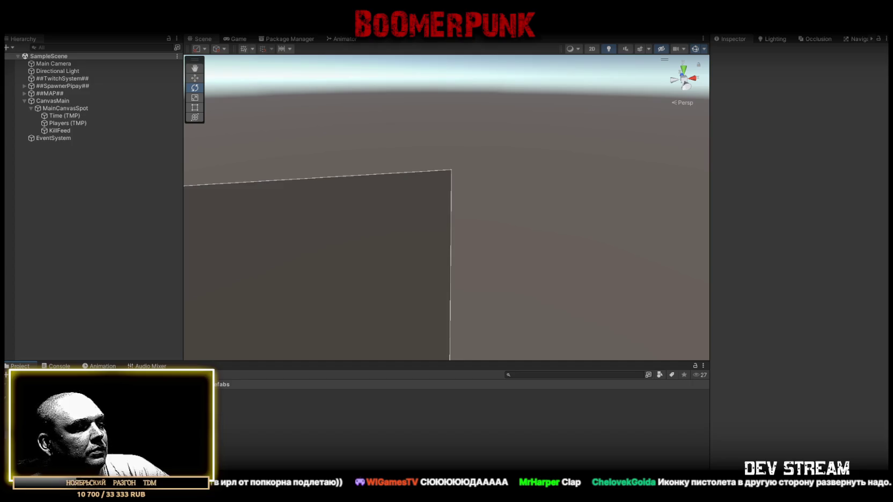
key("alt+Tab")
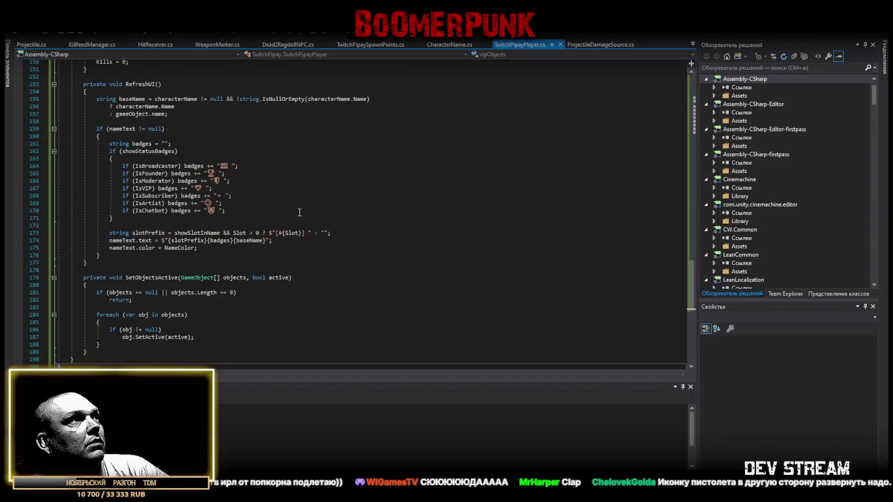
Review the whole KillfeedManager.cs script, then open KillfeedEntry.cs from the open-files list.
left_click(92, 45)
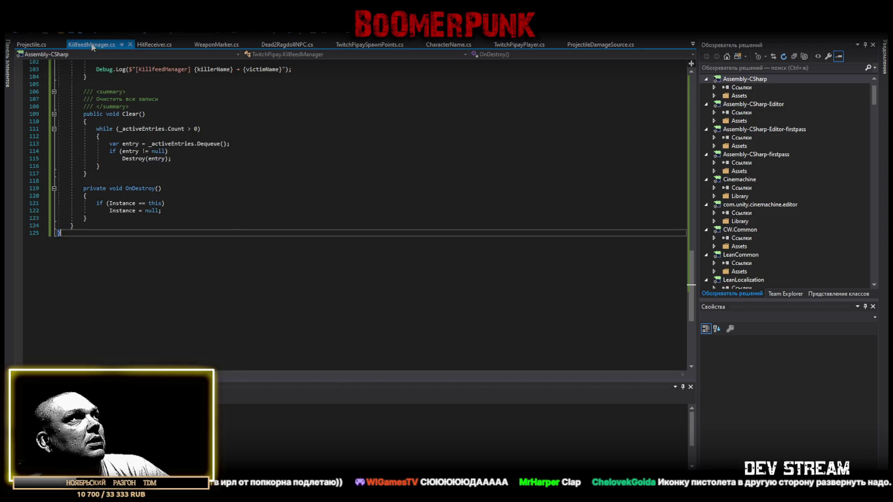
scroll(192, 283, "down", 1)
key("ctrl+a")
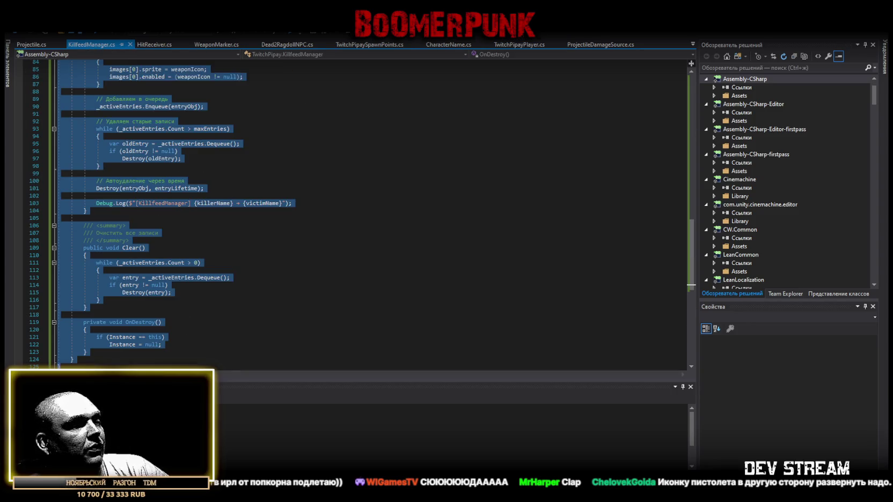
key("alt+Tab")
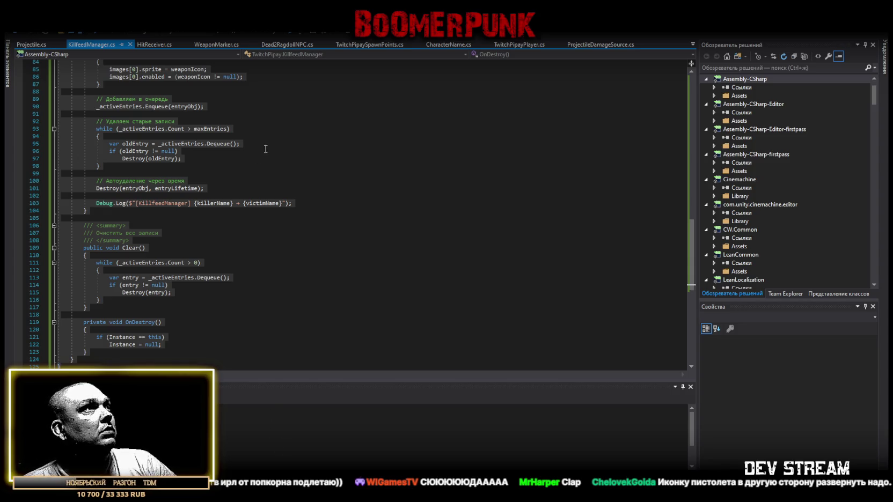
scroll(267, 149, "up", 20)
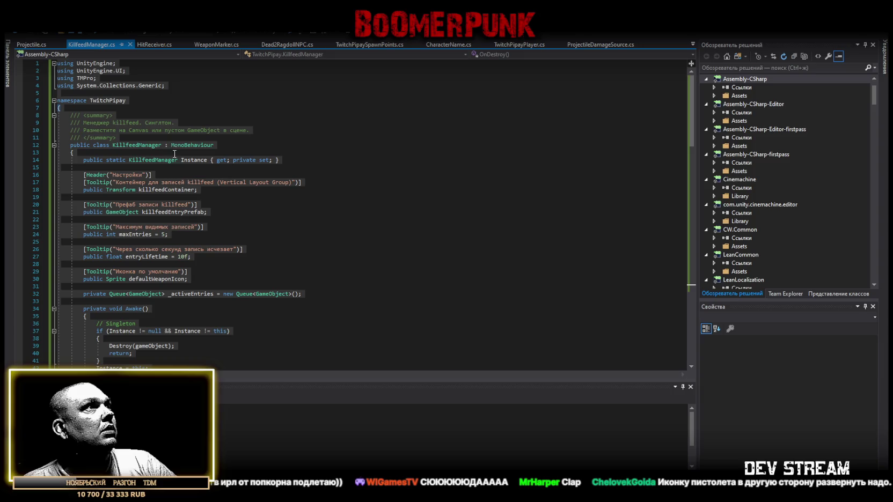
left_click(135, 145)
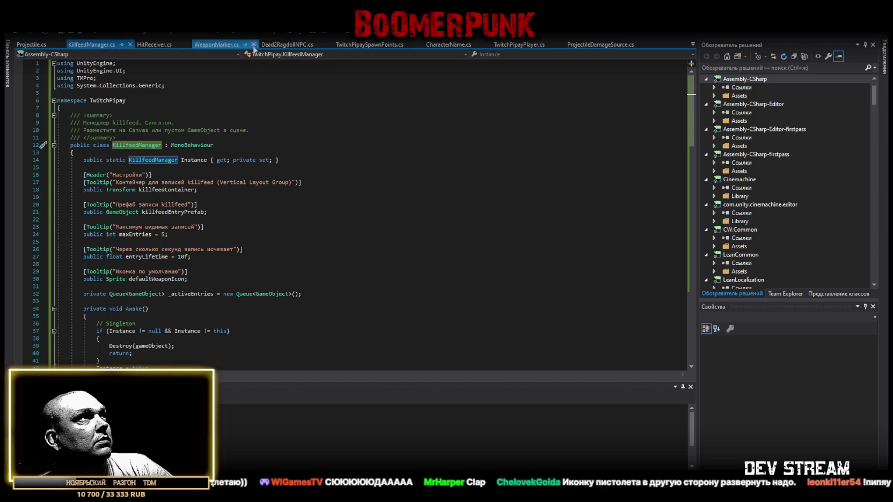
left_click(693, 44)
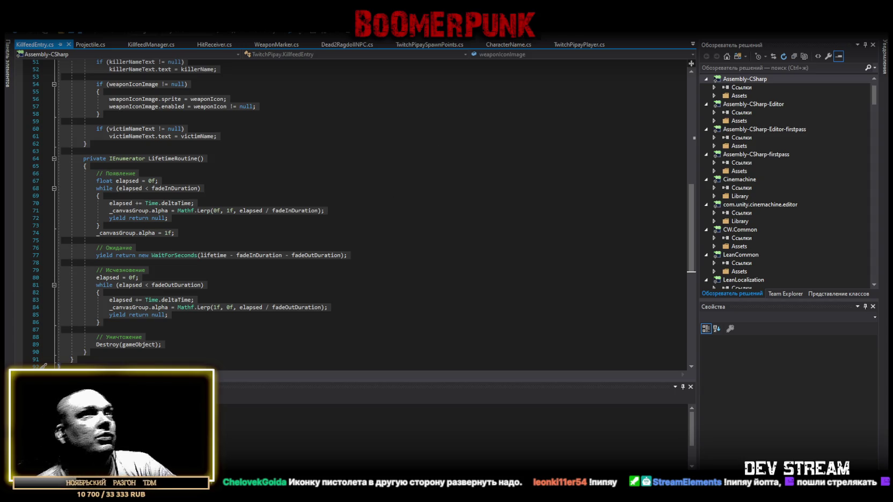
Inspect Time (TMP), open the KillfeedEntry prefab from Prefabs, and select its Killer text.
key("alt+Tab")
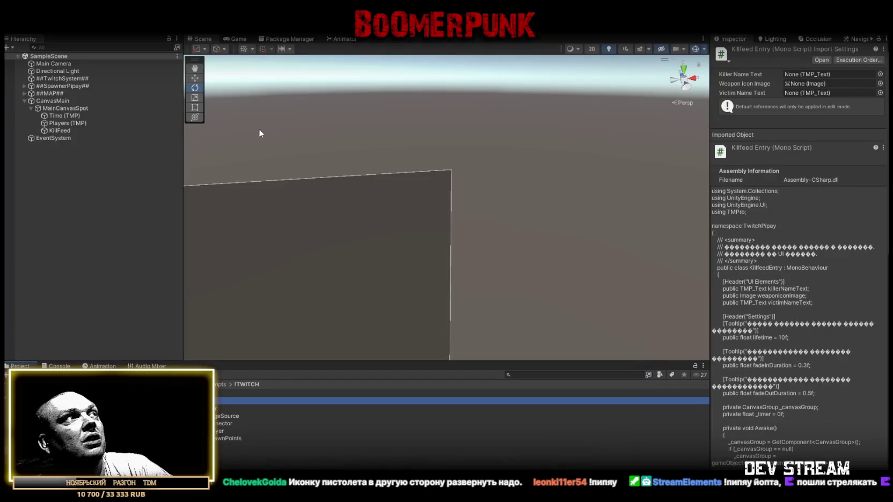
left_click(65, 115)
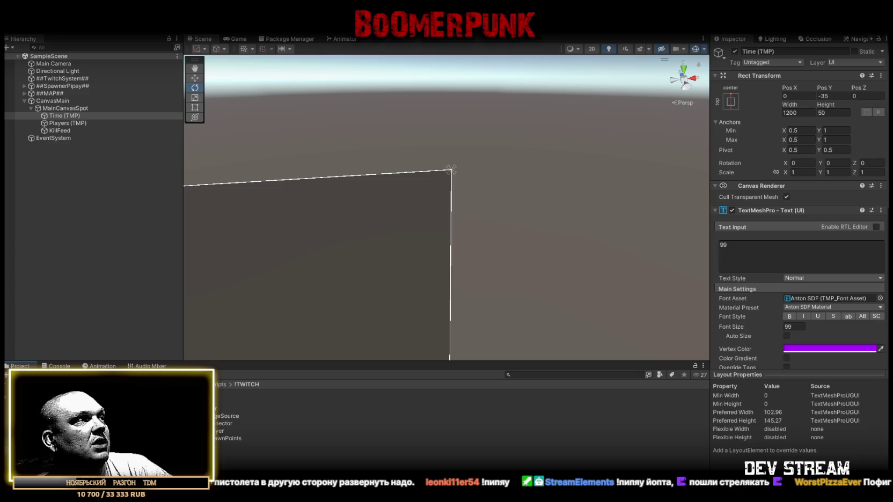
left_click(32, 424)
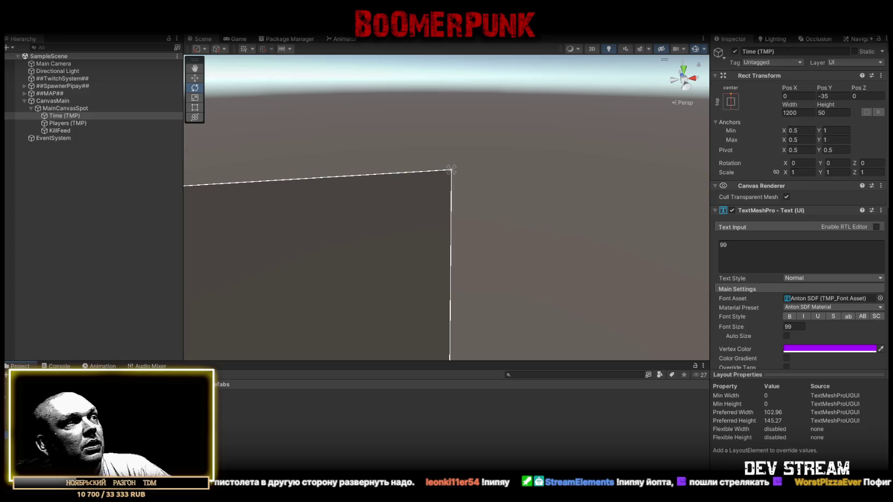
double_click(32, 394)
left_click(69, 83)
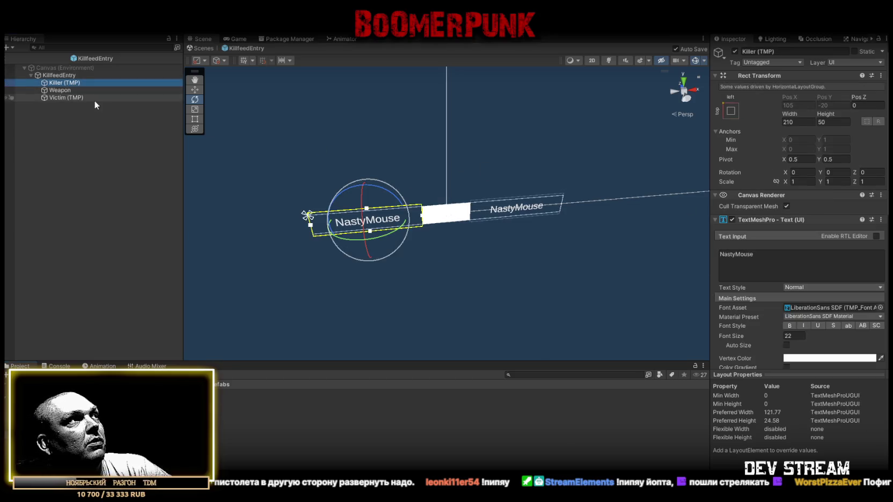
Select the Killer and Victim texts together, frame them, and scroll to their material settings.
left_click(72, 98, "ctrl")
left_click_drag(430, 214, 466, 206)
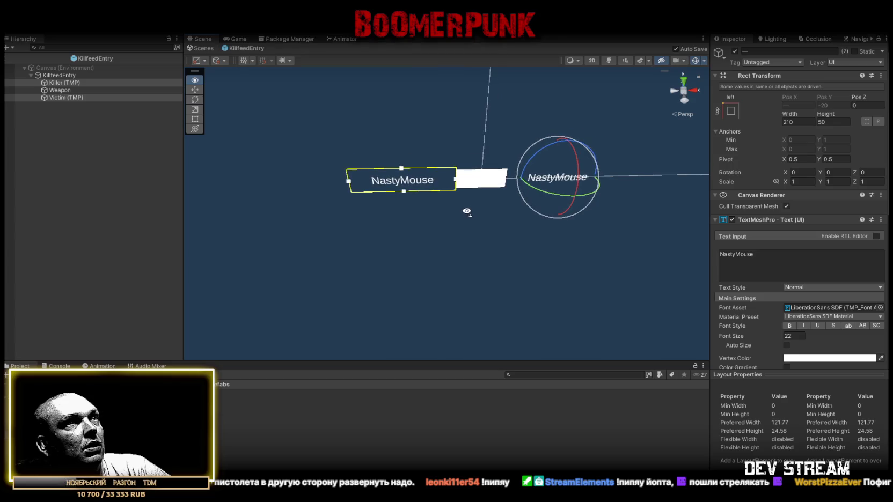
key("f")
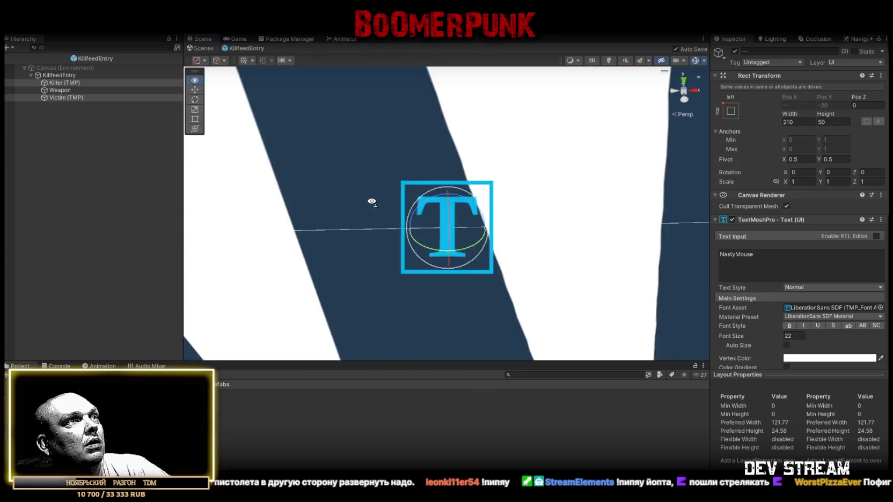
scroll(368, 196, "down", 5)
left_click_drag(368, 195, 368, 190)
scroll(368, 190, "down", 10)
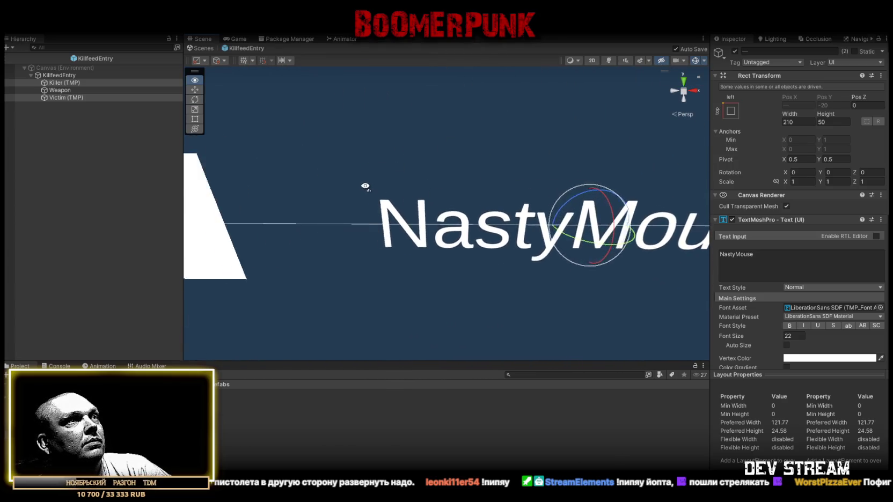
left_click_drag(378, 183, 445, 203)
scroll(811, 298, "down", 10)
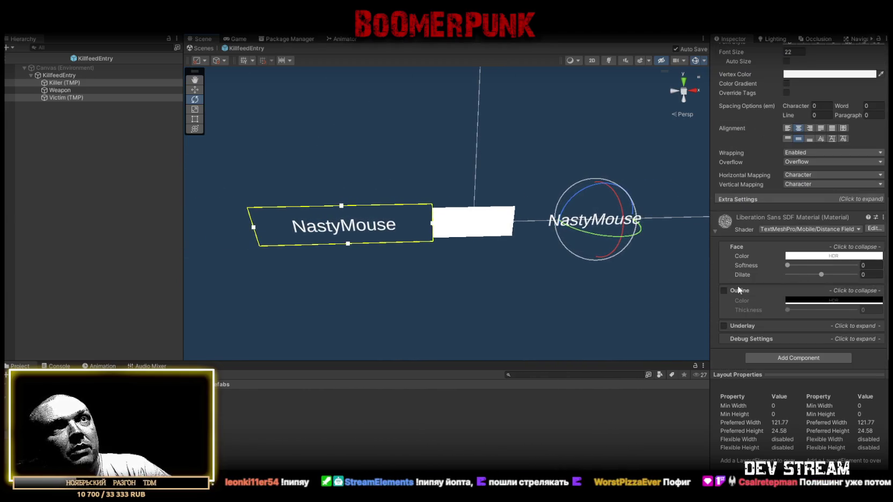
Enable the outline on the LiberationSans SDF material with thickness 0.25.
left_click(723, 291)
left_click(873, 309)
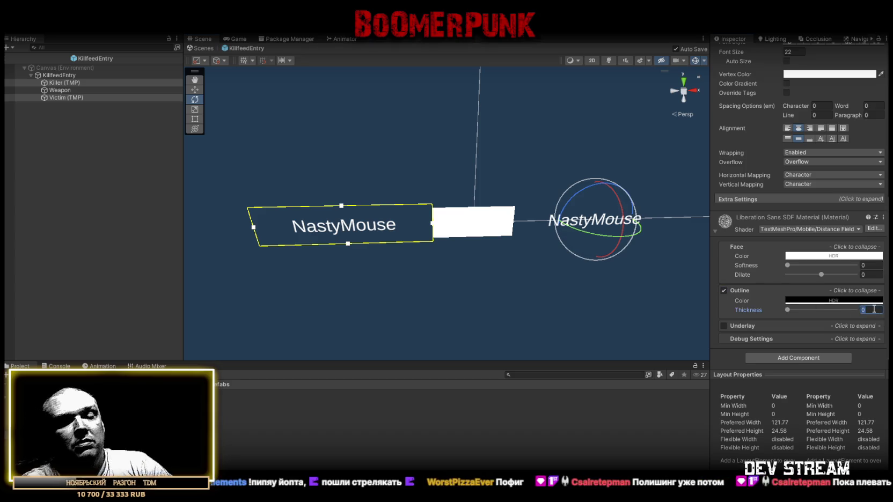
type("25")
key("Home")
type(".")
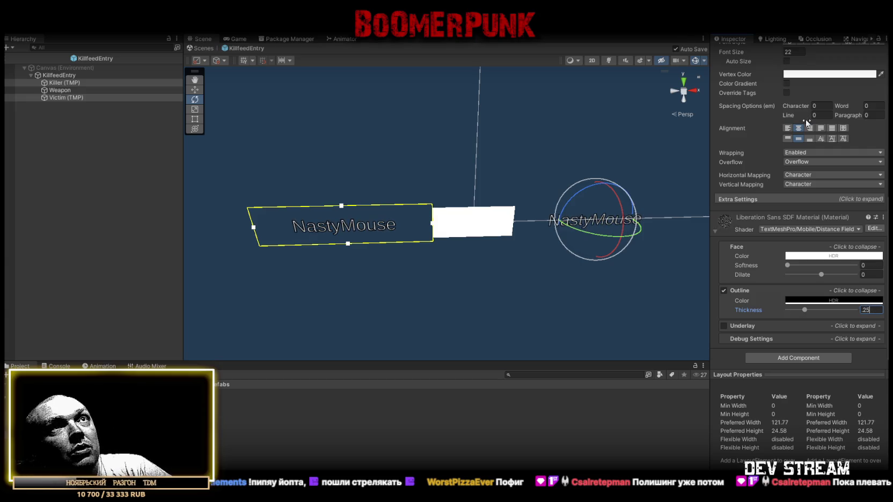
scroll(808, 142, "up", 5)
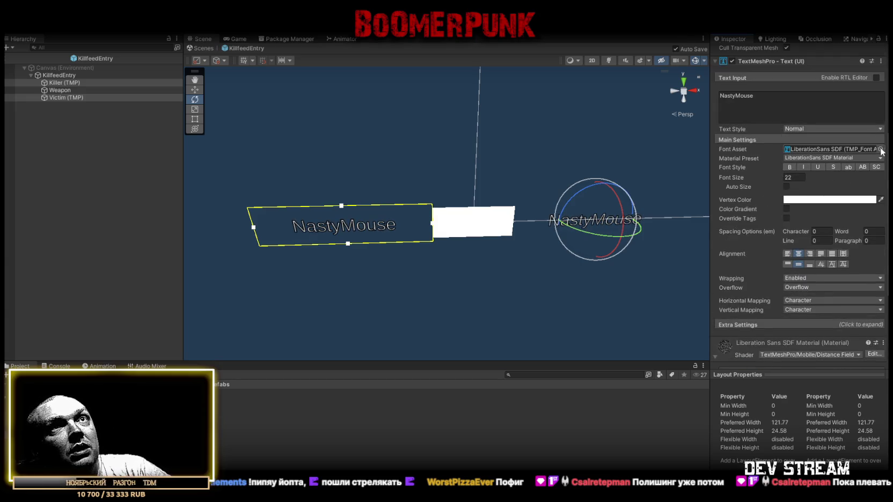
scroll(805, 241, "down", 5)
scroll(793, 264, "up", 4)
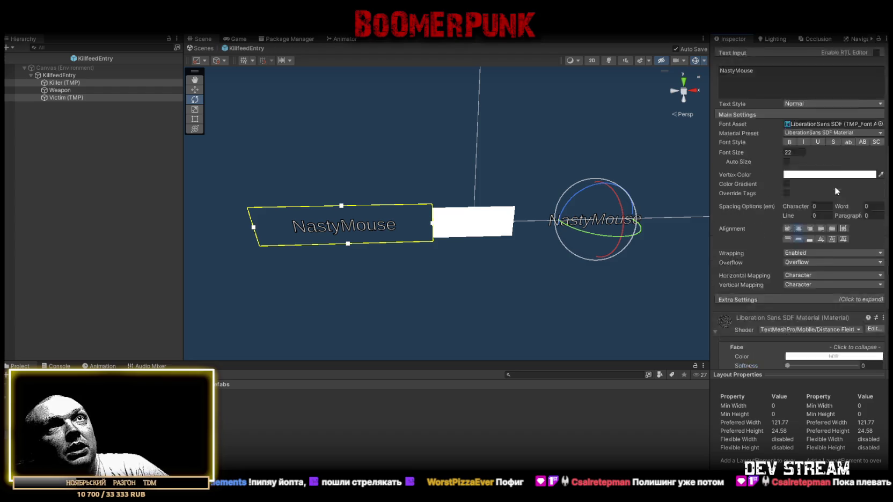
scroll(834, 186, "up", 2)
Preview the Anton, Bangers, Blackcraft, Doctor Glitch and LiberationSans fonts on the NastyMouse names.
left_click(881, 174)
left_click(808, 193)
left_click(847, 204)
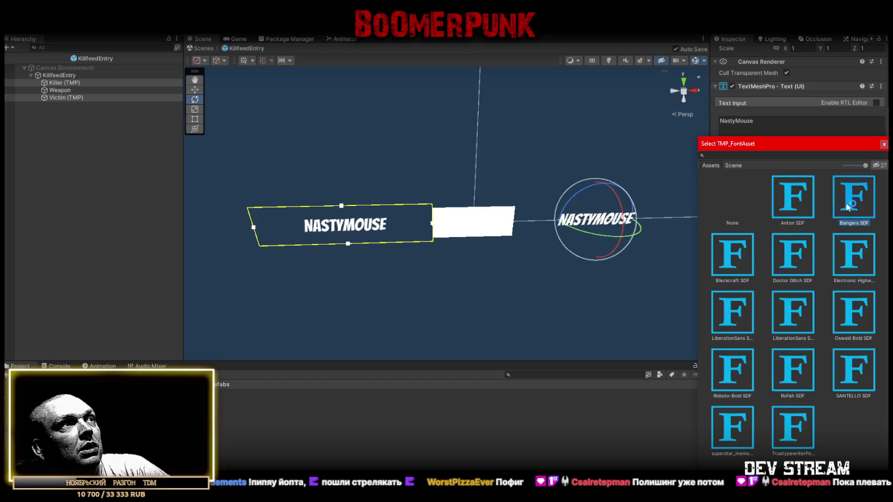
left_click(733, 256)
left_click(789, 261)
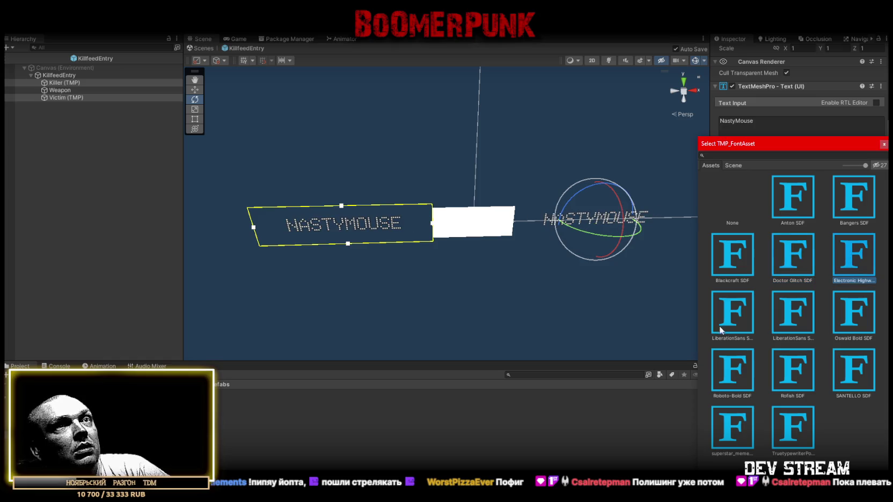
left_click(740, 313)
left_click(787, 308)
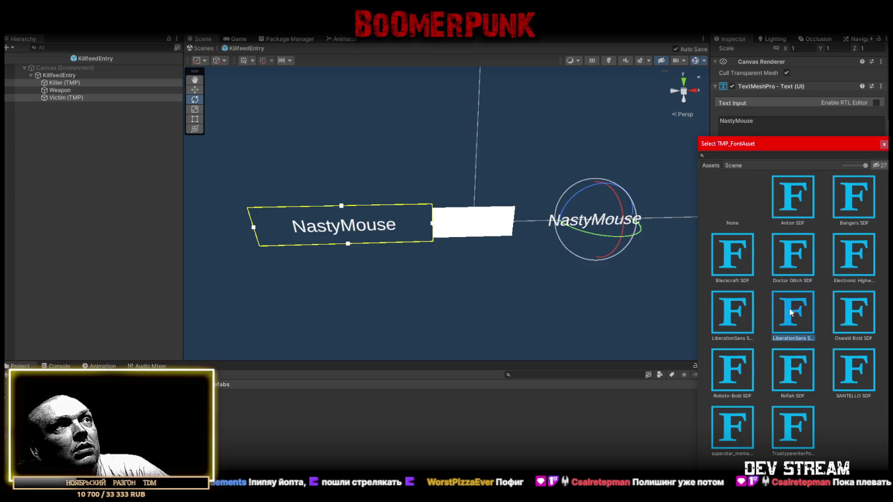
Try the Oswald, Rofish, SANTELLO, superstar_meme and typewriter fonts, then settle on Roboto-Bold SDF.
left_click(851, 306)
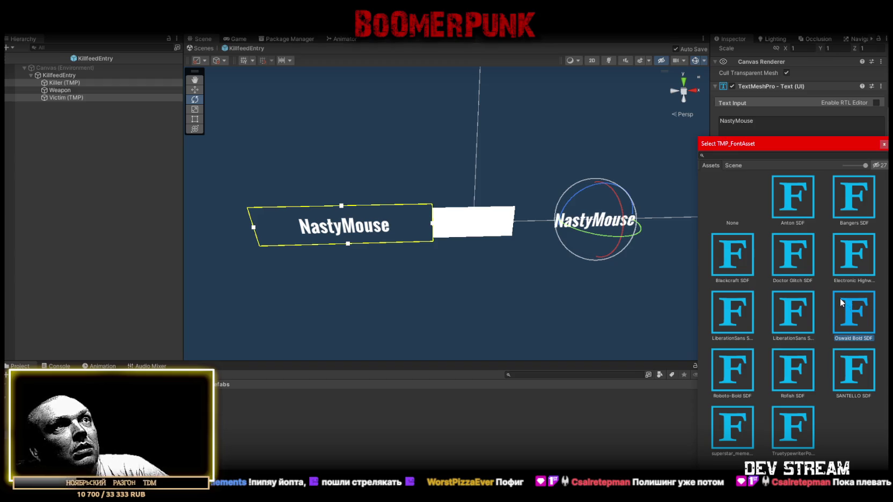
left_click(725, 370)
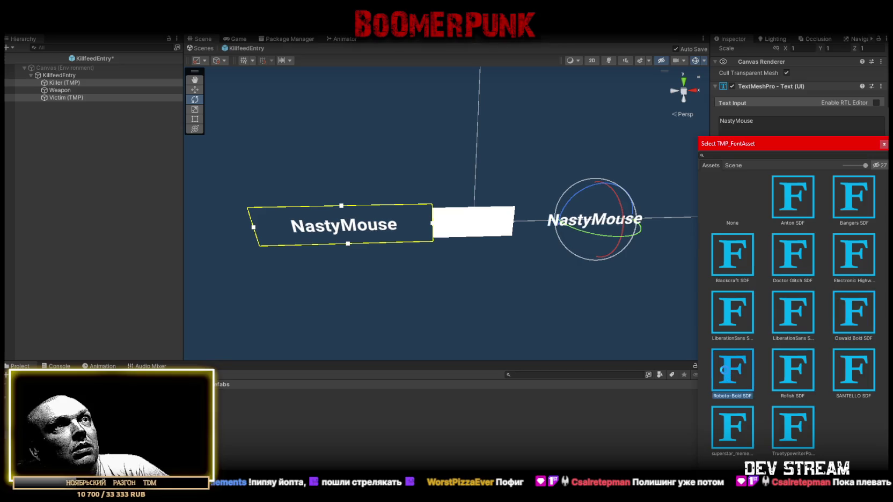
left_click(792, 366)
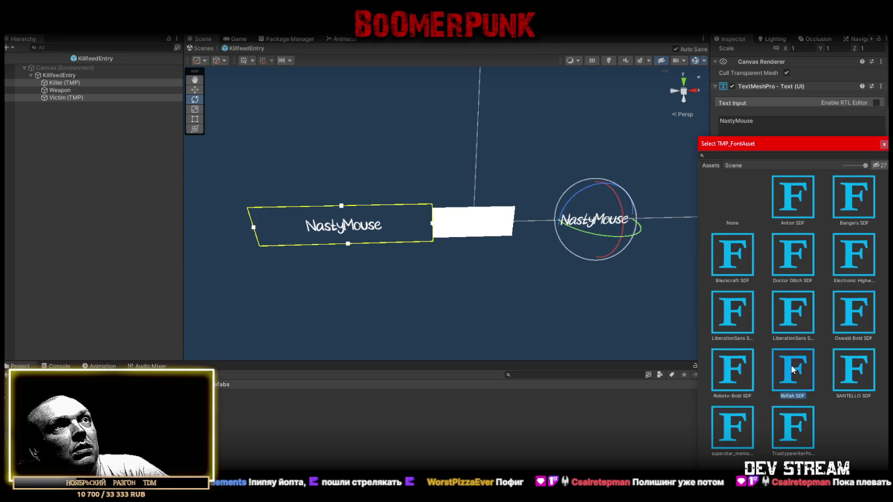
left_click(848, 361)
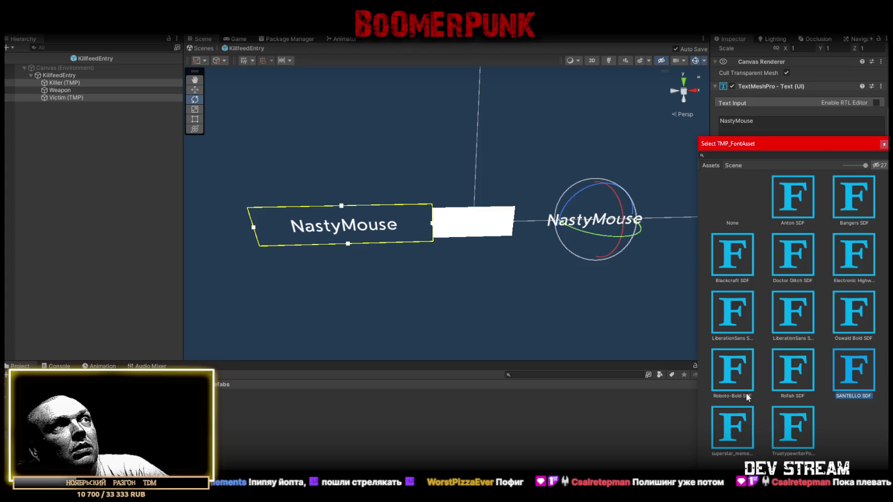
left_click(728, 424)
left_click(779, 430)
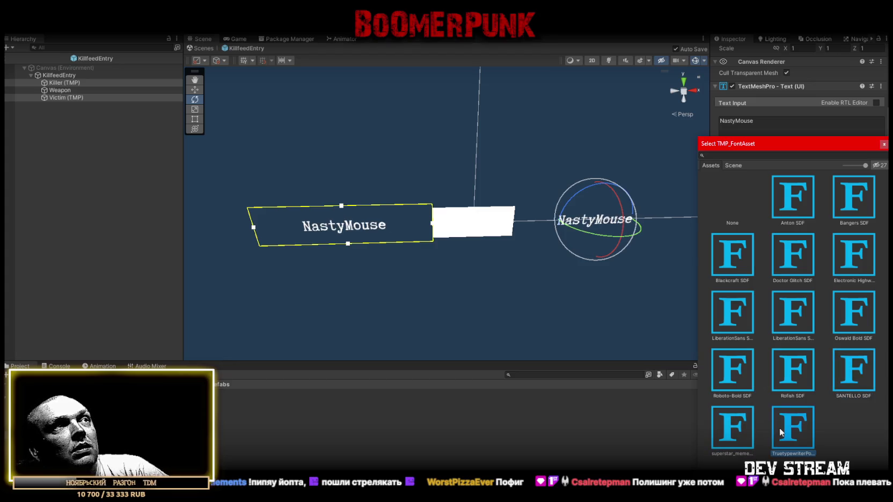
left_click(750, 372)
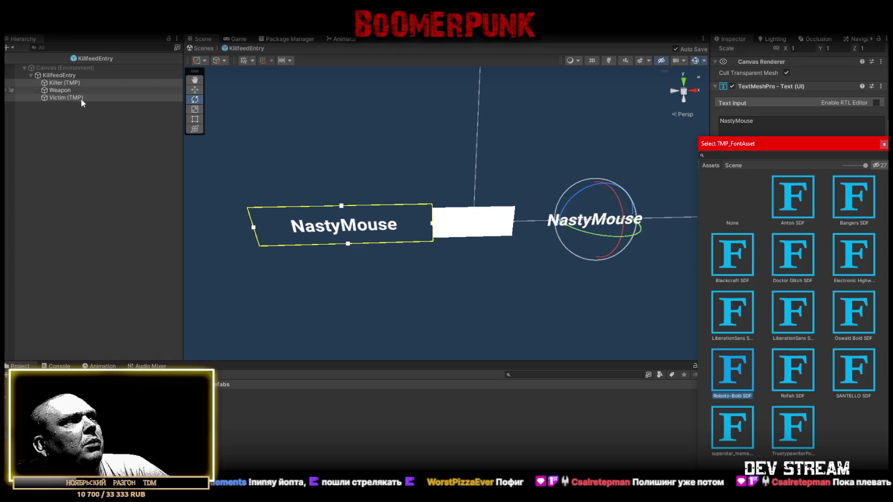
double_click(731, 369)
Enable the outline on the Roboto-Bold SDF material with thickness 0.25.
scroll(839, 295, "down", 5)
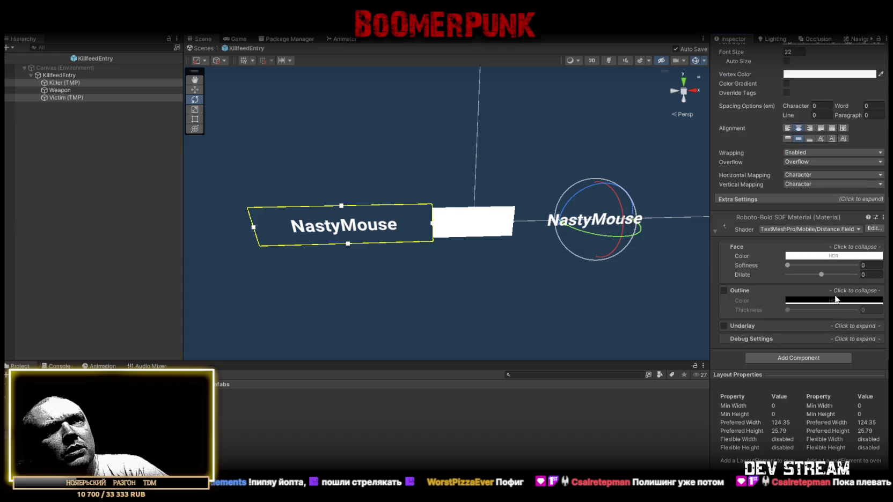
left_click(723, 290)
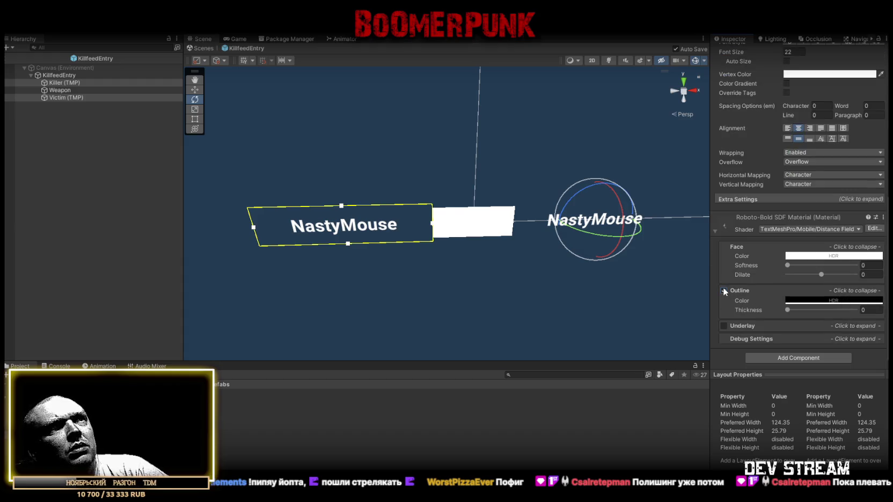
left_click(875, 309)
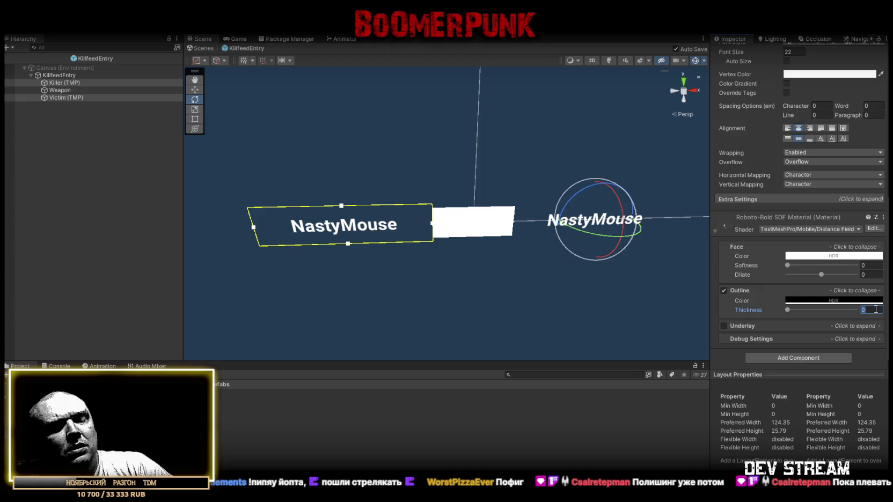
type(".2")
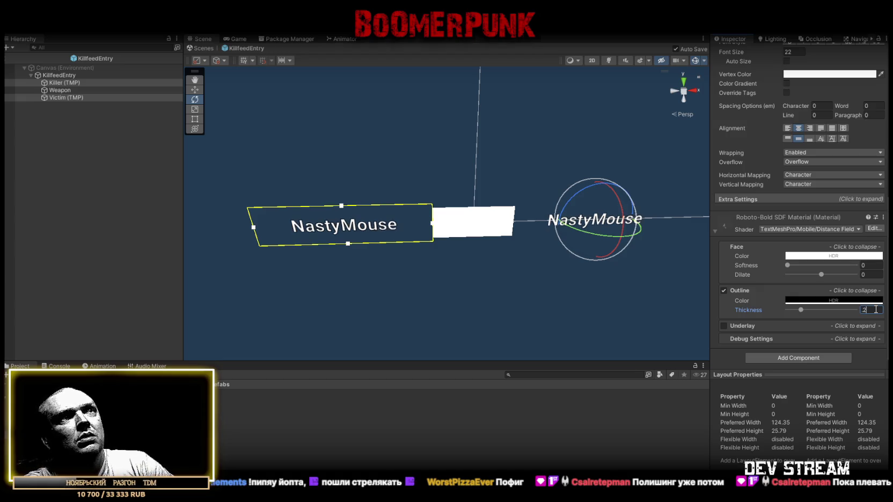
key("Return")
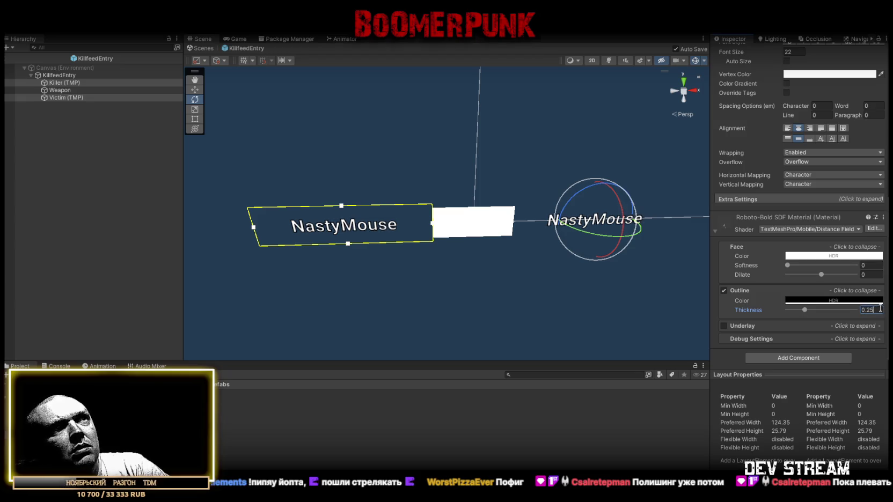
Select only the Killer text and check its assigned font asset.
scroll(859, 295, "up", 10)
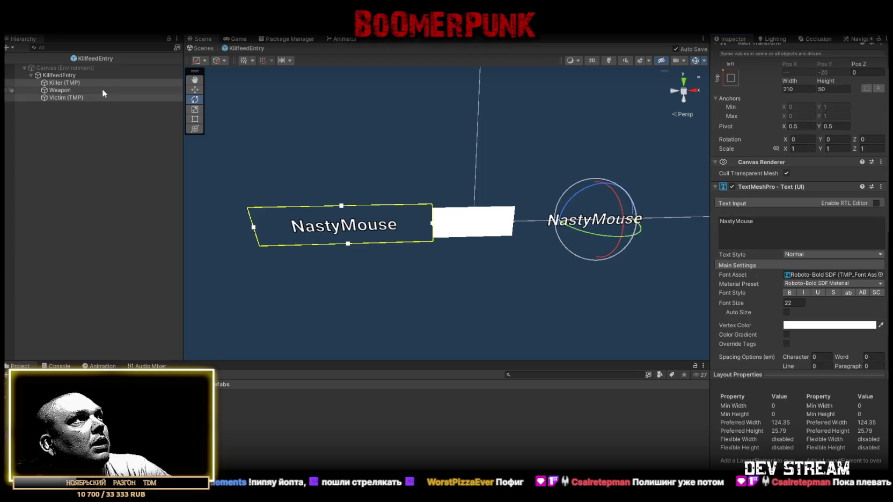
left_click(65, 83)
scroll(823, 295, "down", 2)
scroll(822, 294, "down", 2)
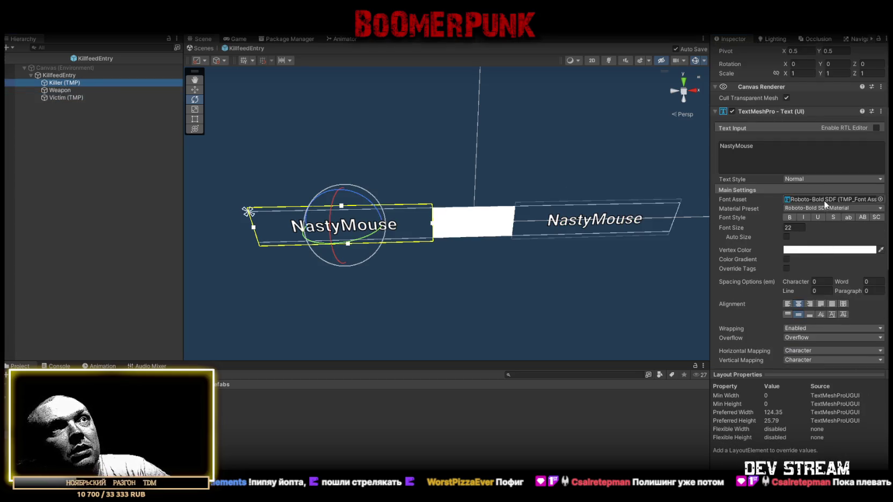
left_click(827, 199)
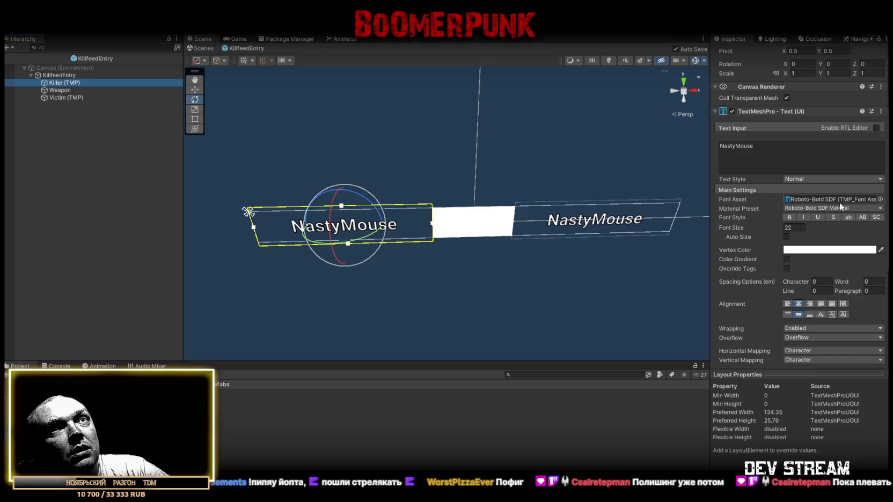
Colour the Killer name blue, vertex colour hex 007DFF with green at 125.
left_click(822, 250)
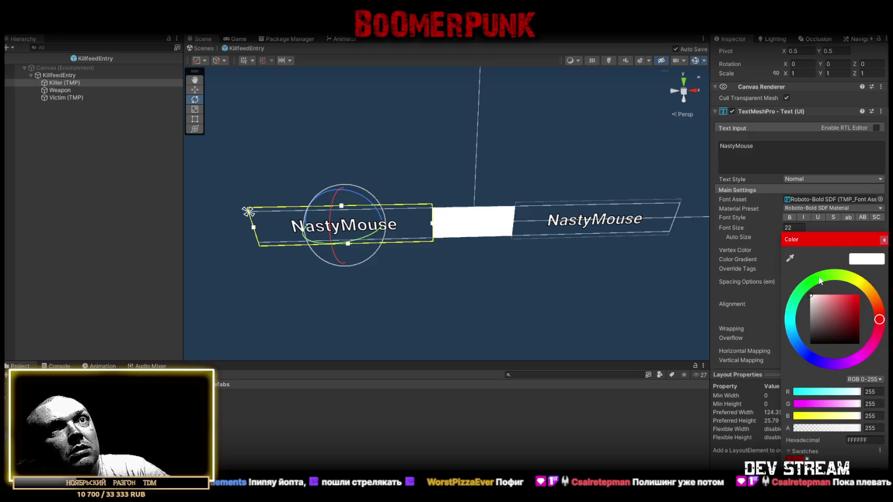
left_click(800, 347)
mouse_move(831, 315)
left_mouse_down()
mouse_move(849, 291)
mouse_move(882, 281)
left_mouse_up()
left_click(874, 404)
type("72")
mouse_move(802, 404)
left_mouse_down()
mouse_move(730, 404)
mouse_move(817, 404)
left_mouse_up()
type("125")
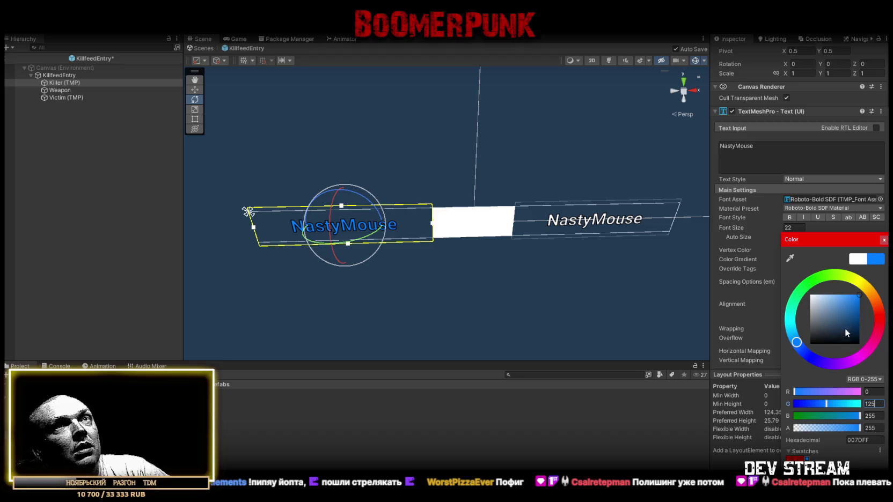
left_click(884, 240)
left_click(65, 98)
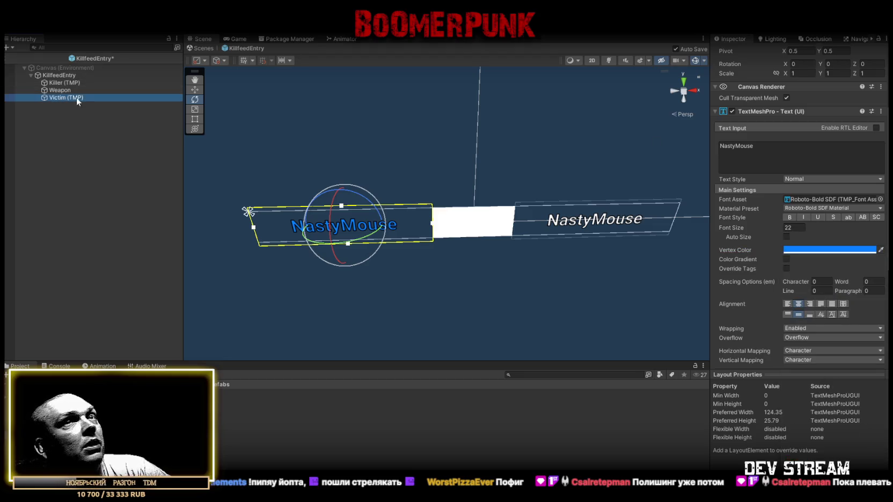
Colour the Victim name red, setting its vertex colour to R 195 and G 0.
left_click(824, 249)
left_click_drag(852, 331, 861, 295)
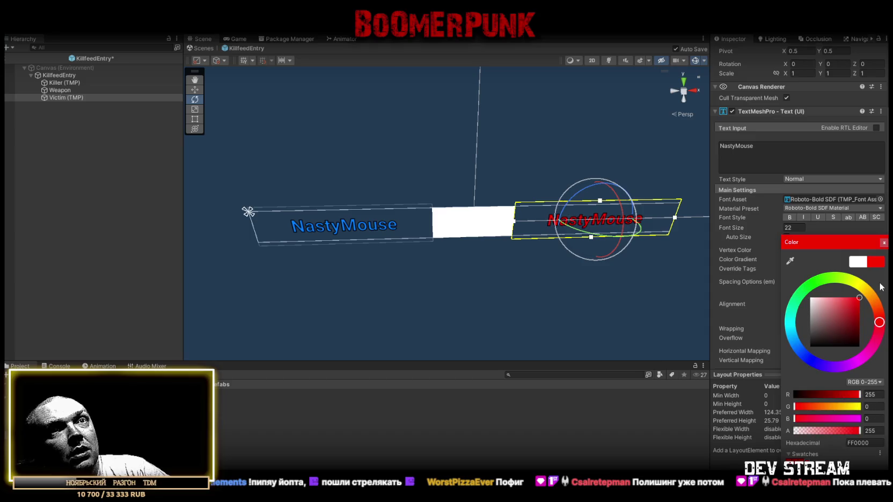
double_click(870, 394)
type("125")
key("Tab")
left_click(806, 406)
type("0")
mouse_move(834, 393)
left_mouse_down()
mouse_move(851, 395)
mouse_move(842, 395)
left_mouse_up()
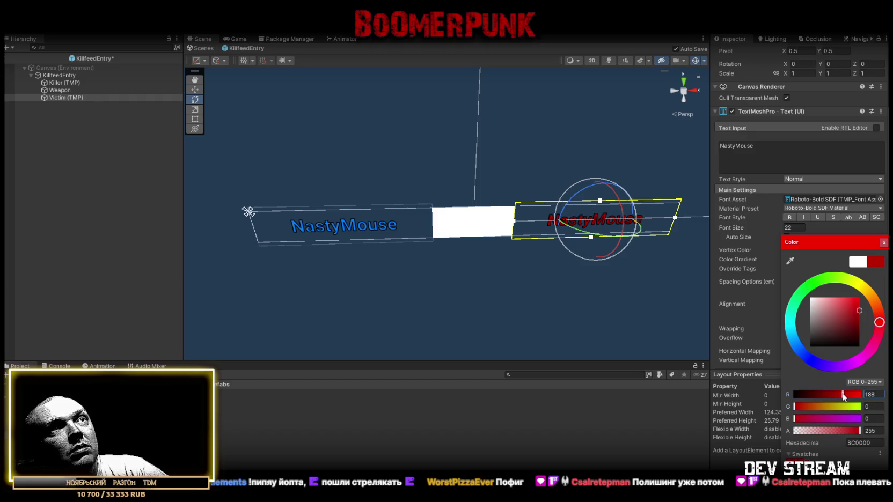
type("195")
left_click_drag(461, 215, 442, 218)
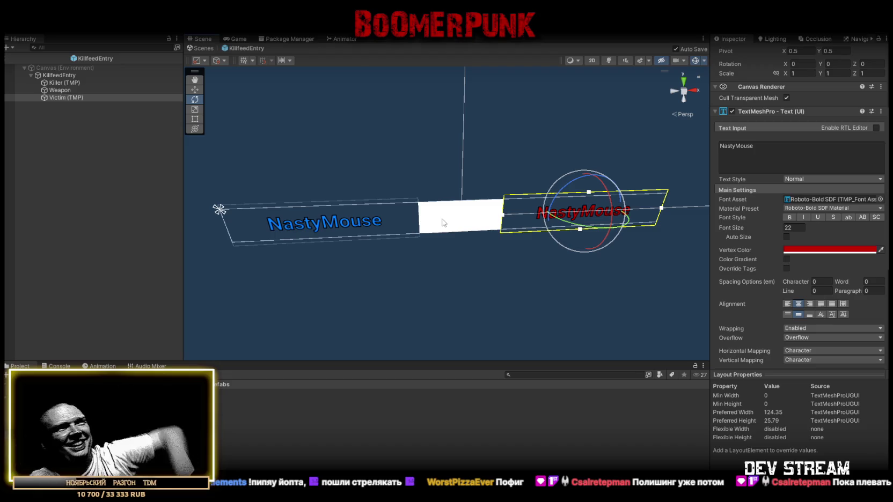
left_click(73, 83, "ctrl")
Set the Rect Transform height of both Killer and Victim text boxes to 40.
scroll(800, 215, "up", 5)
left_click(834, 122)
type("40")
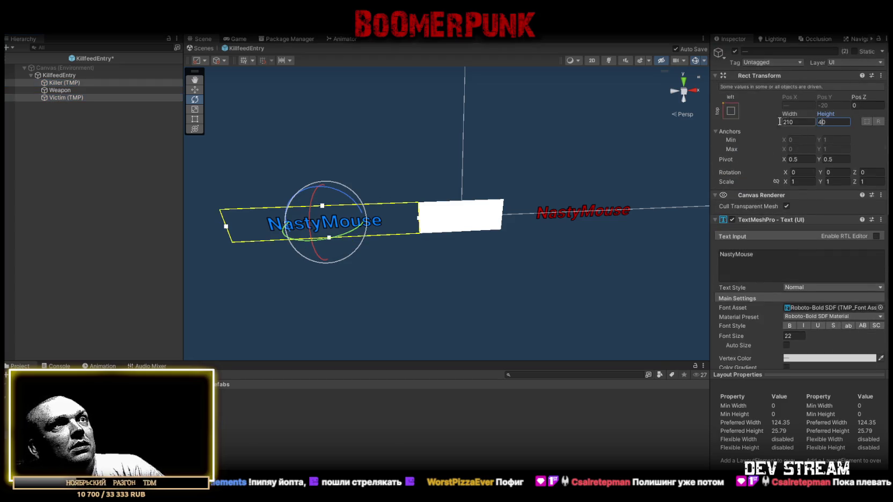
left_click(59, 90)
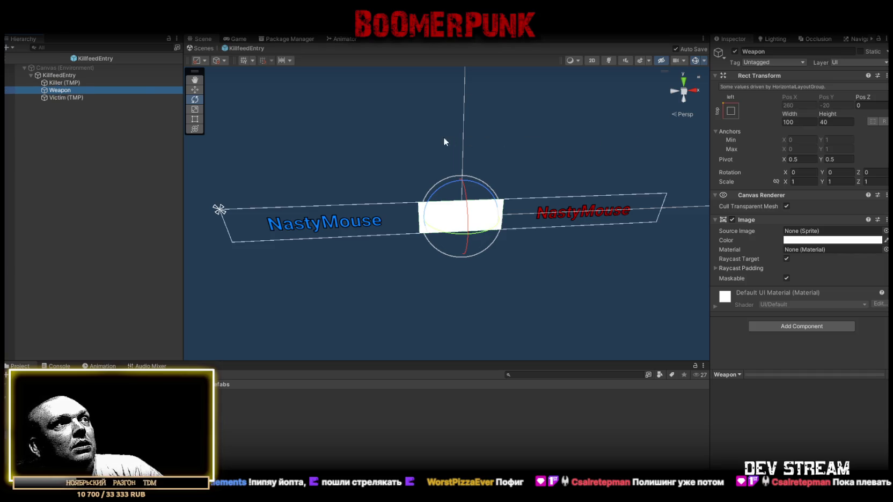
Centre-align the Killer name text and leave prefab editing for SampleScene.
left_click(65, 84)
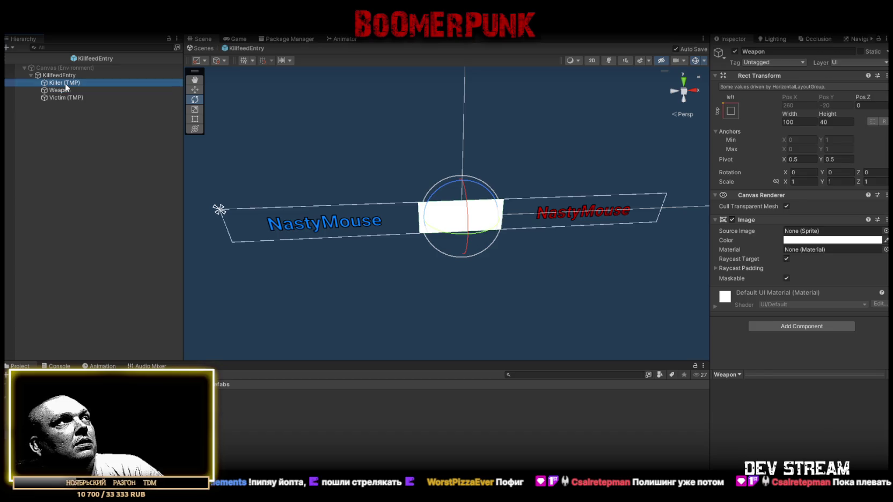
scroll(849, 305, "down", 5)
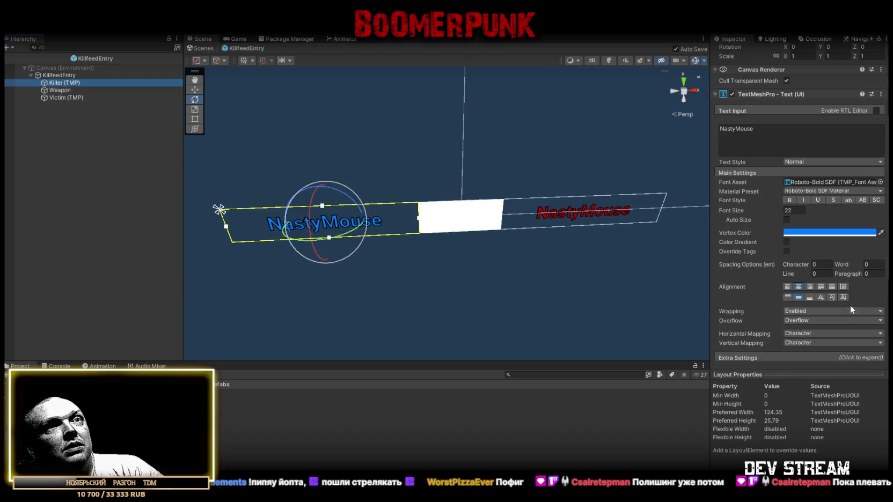
left_click(810, 288)
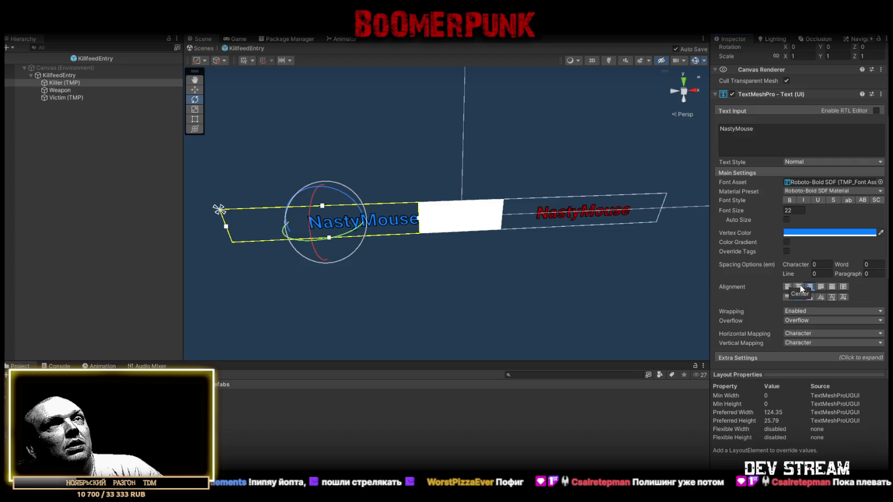
scroll(812, 288, "down", 3)
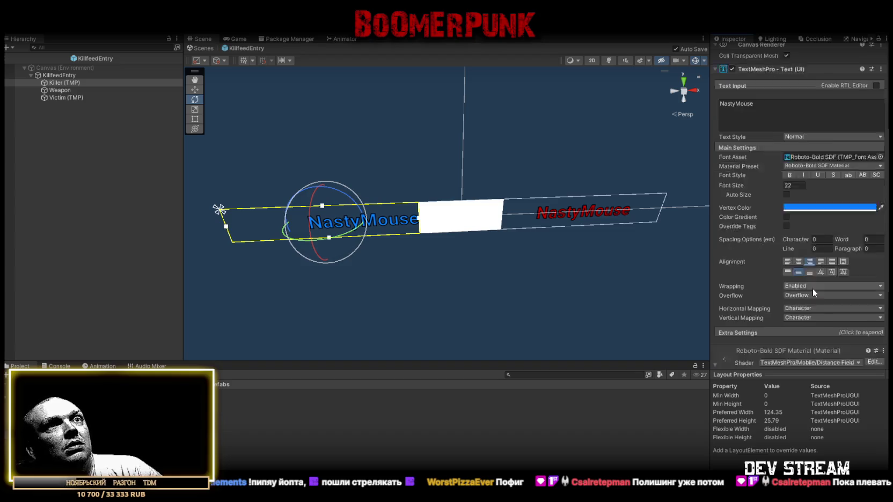
left_click(798, 237)
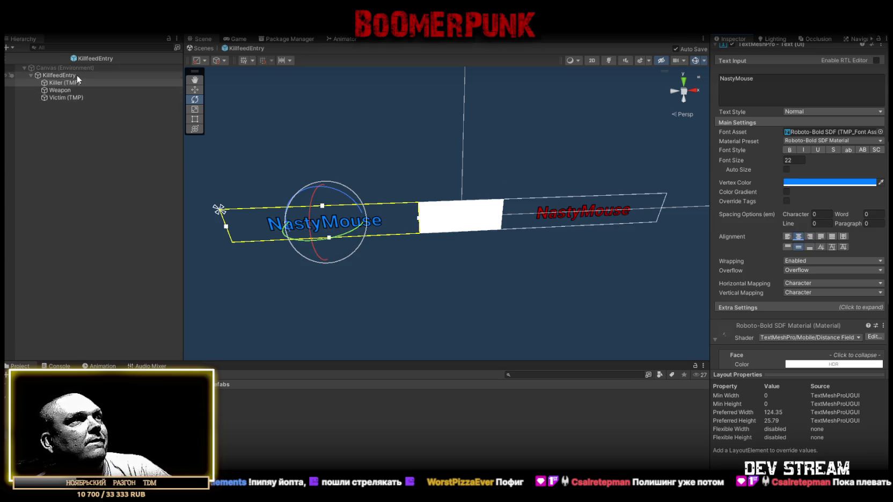
left_click(201, 48)
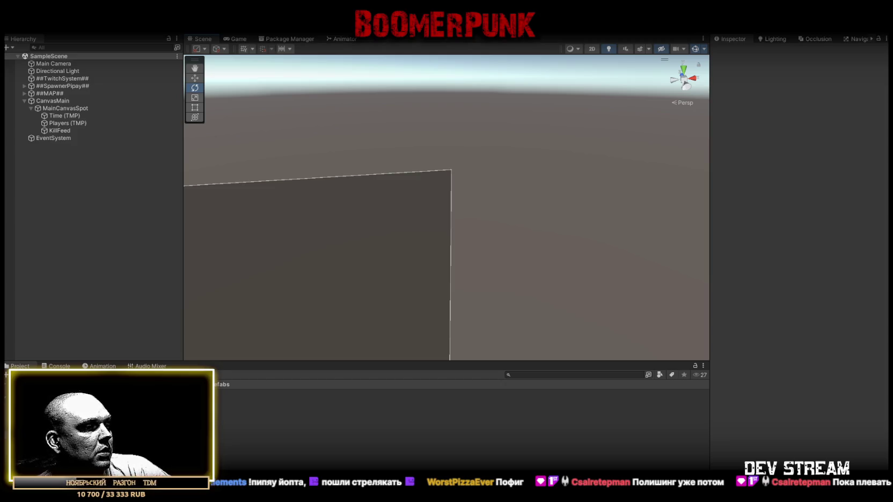
Replace all of KillfeedManager.cs with the new code in Visual Studio, then return to Unity.
key("alt+Tab")
left_click(144, 45)
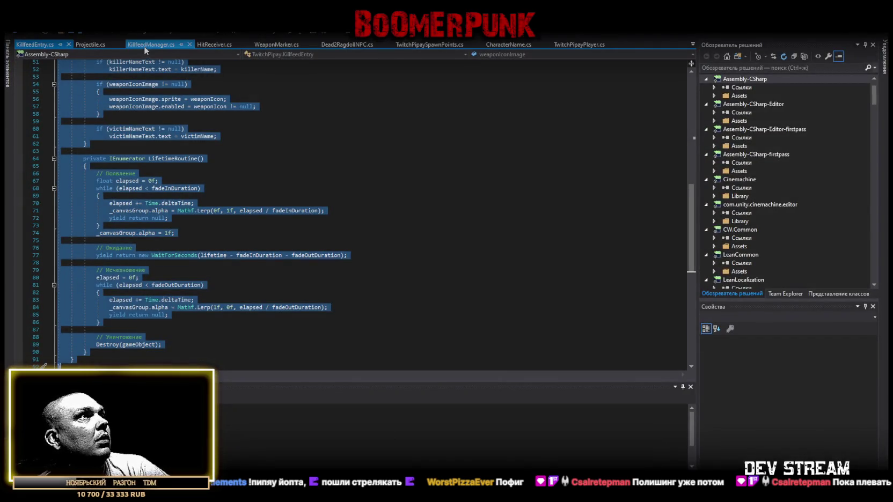
scroll(232, 272, "down", 20)
key("ctrl+a")
key("ctrl+v")
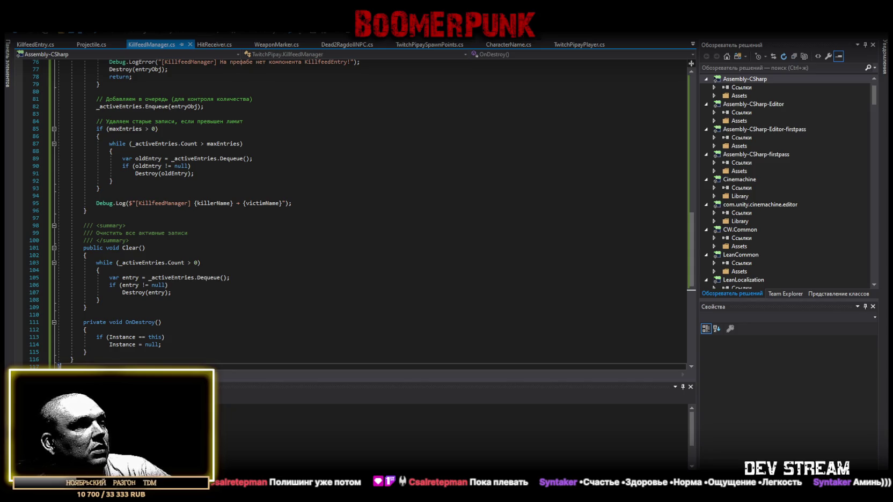
left_click(30, 46)
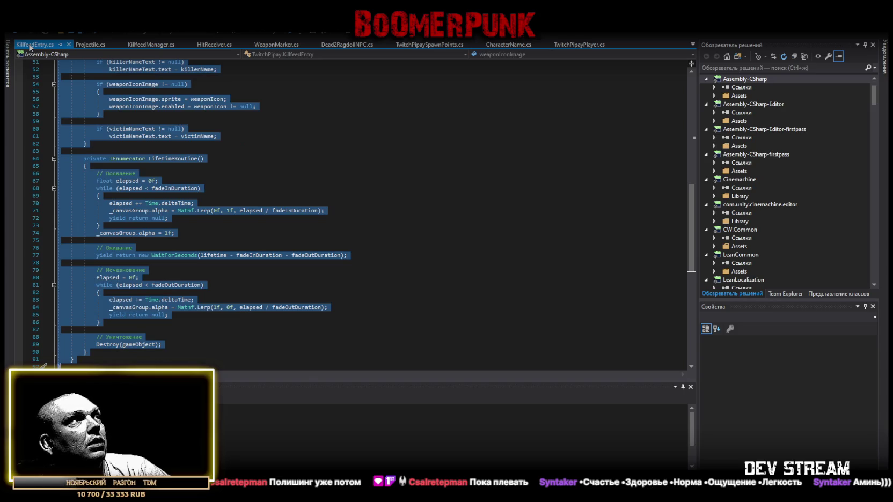
key("alt+Tab")
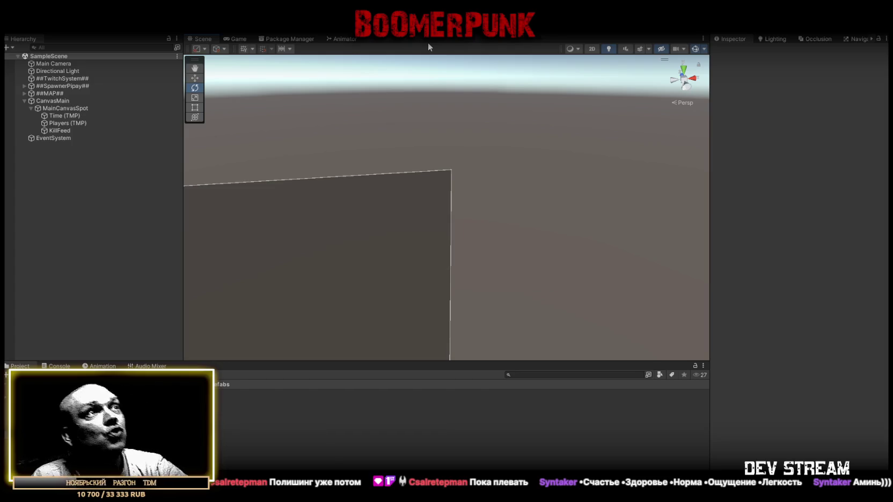
Switch to the game view and select the KillFeed object under MainCanvasSpot.
left_click(234, 39)
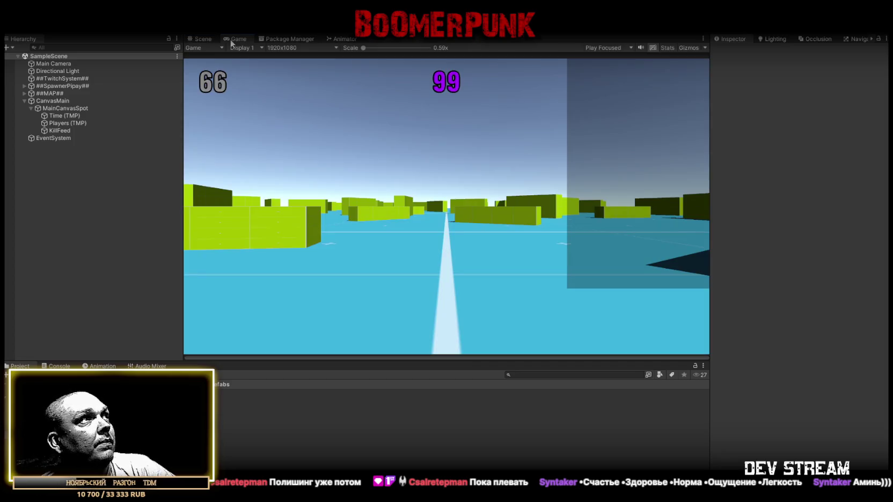
left_click(62, 130)
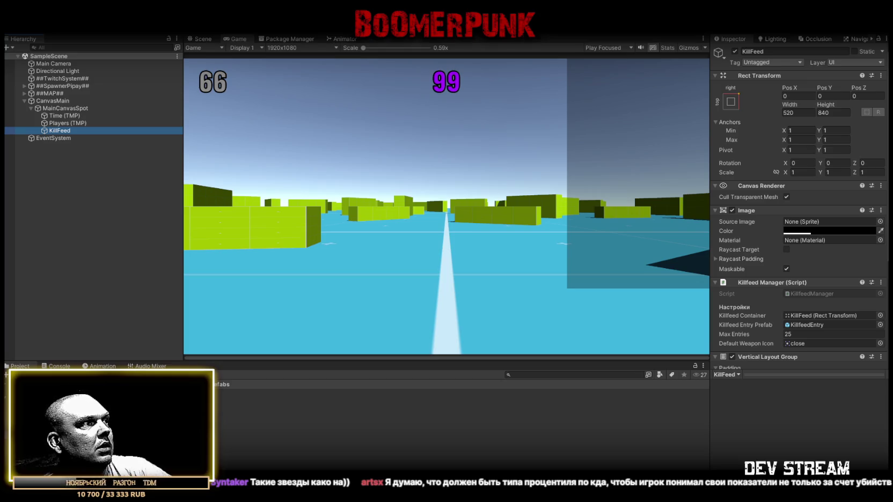
Create a KillfeedEntry C# script in the ITWITCH folder and bring up Visual Studio.
right_click(187, 424)
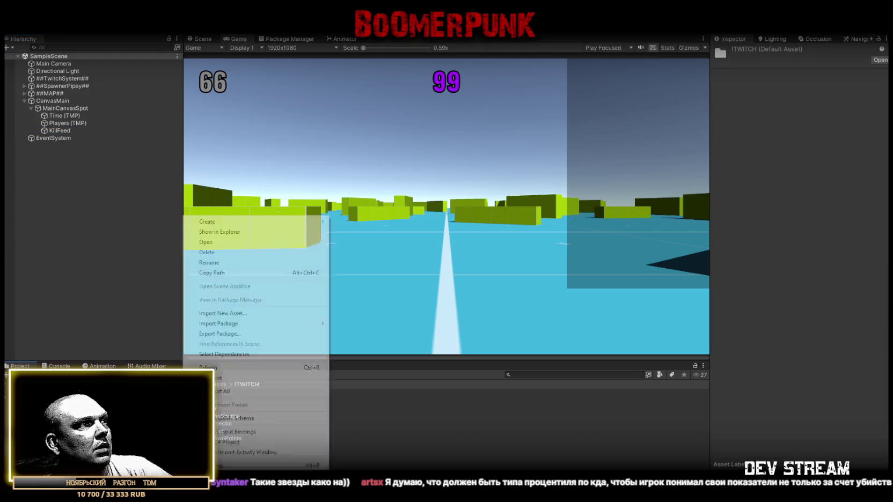
mouse_move(254, 223)
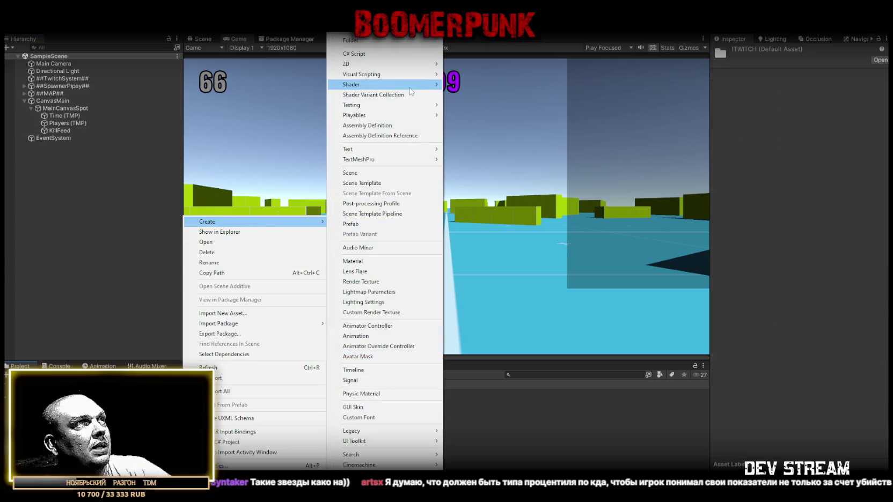
left_click(382, 55)
type("ry")
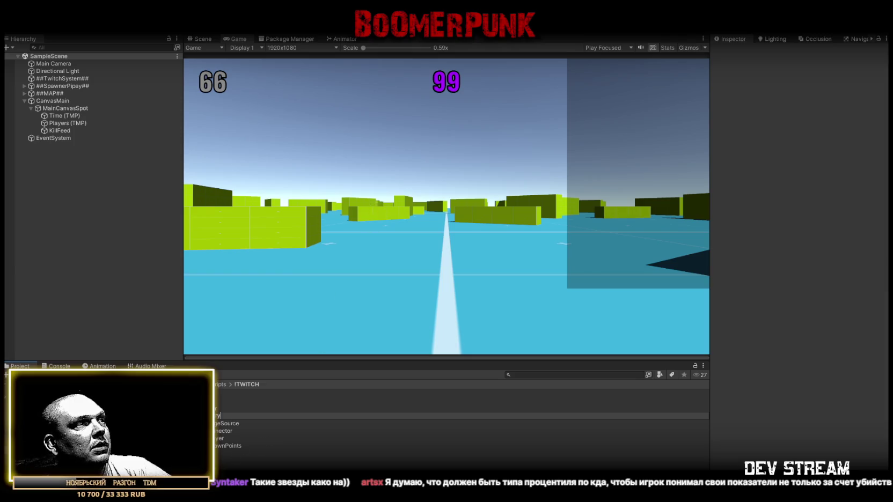
key("Return")
key("alt+Tab")
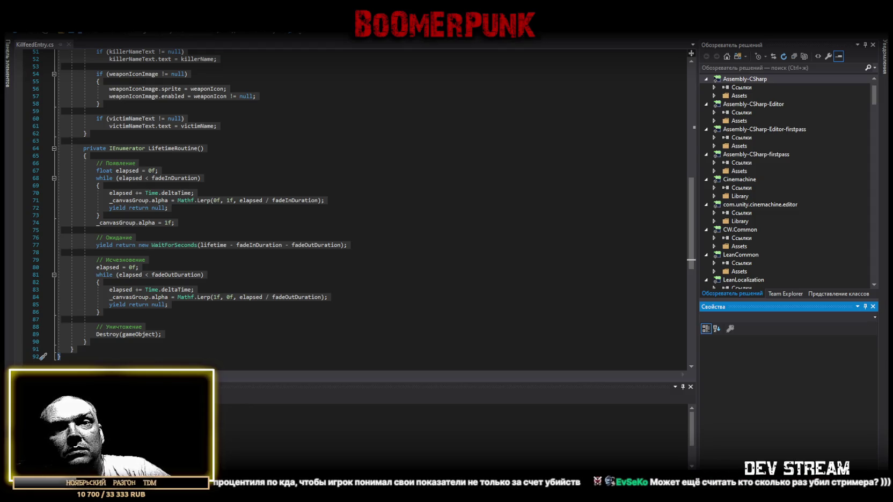
Overwrite the LeaderboardEntry.cs template with the clipboard, leaving a single 'LeaderboardEntry' line.
key("alt+Tab")
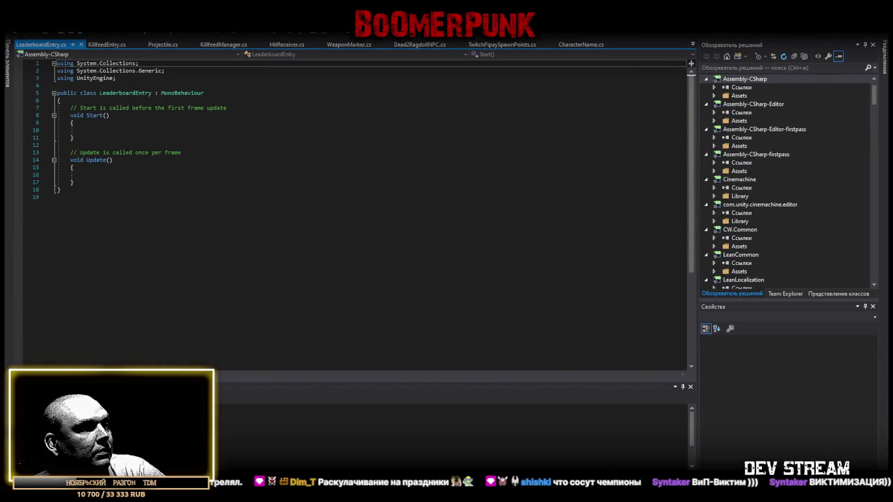
key("ctrl+a")
type("LeaderboardEntry")
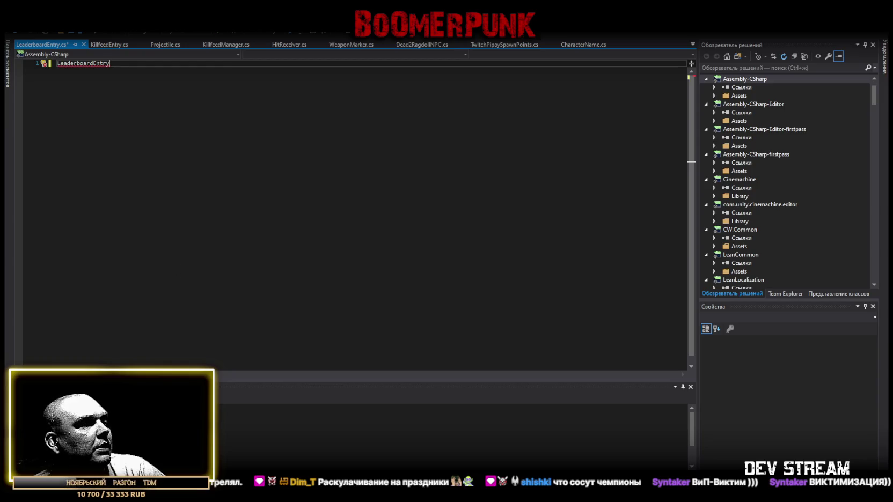
Restore the full LeaderboardEntry code with SetData and UpdateStats, then go back to Unity.
key("ctrl+z")
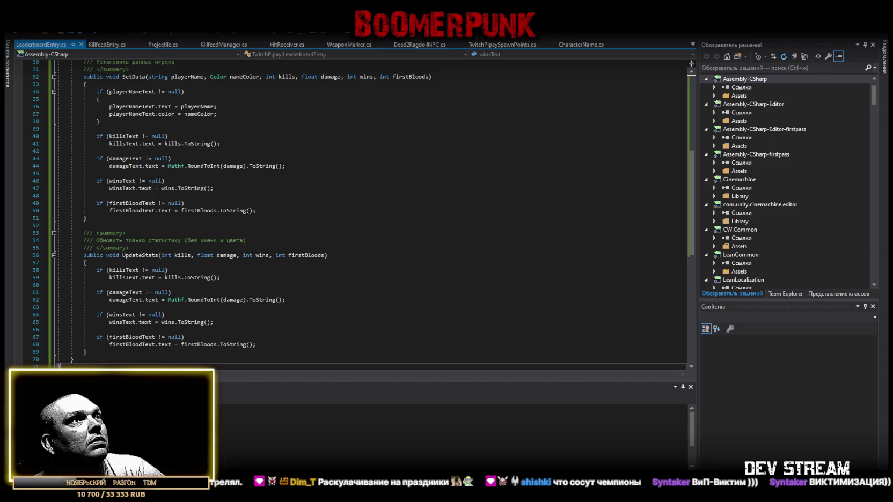
key("alt+Tab")
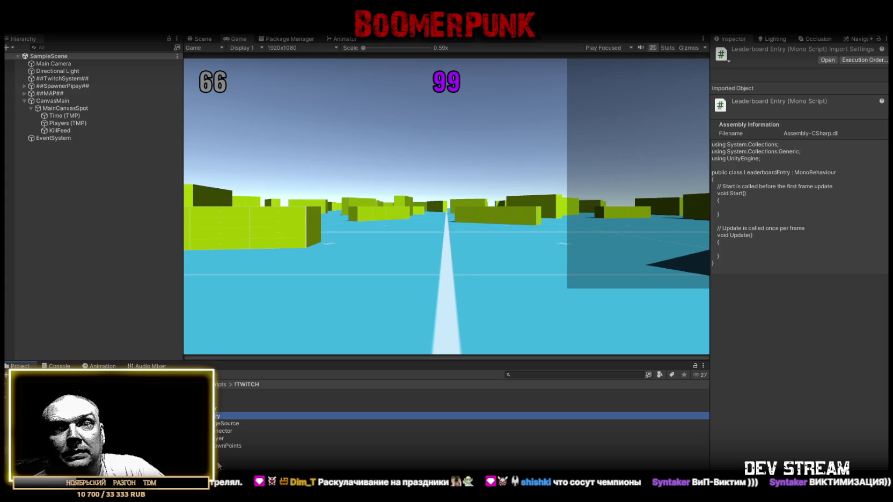
right_click(197, 466)
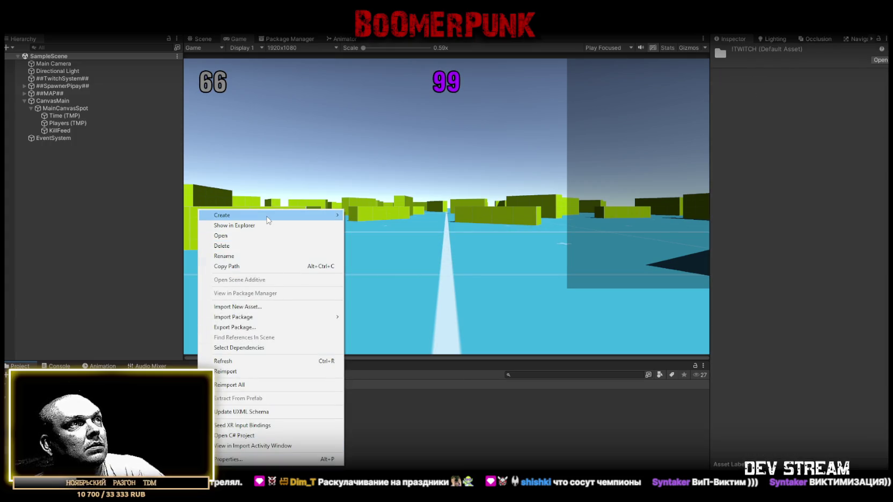
Create a C# script named LeaderboardManager in the !TWITCH folder and open it in Visual Studio.
mouse_move(269, 220)
left_click(386, 54)
type("LeaderboardManager")
key("Return")
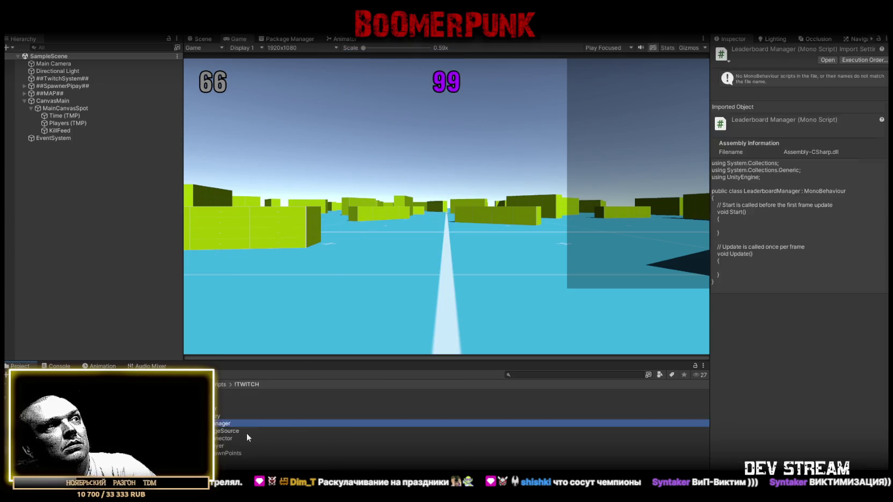
double_click(244, 427)
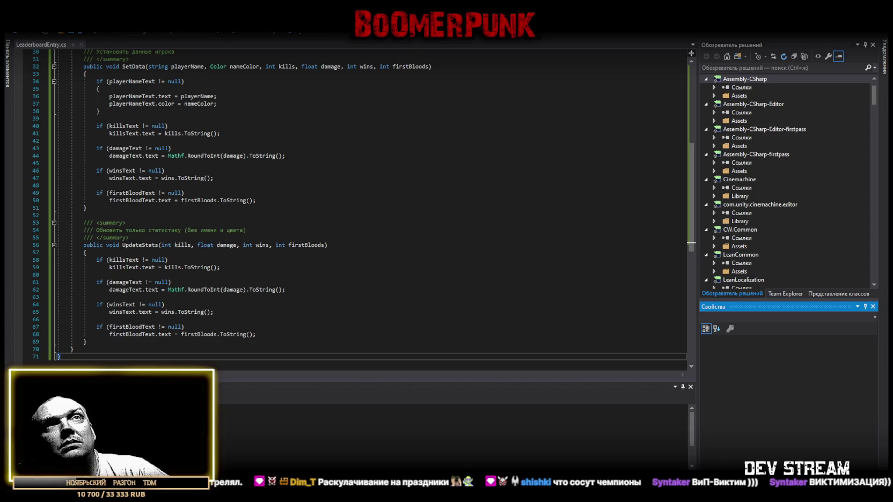
key("alt+Tab")
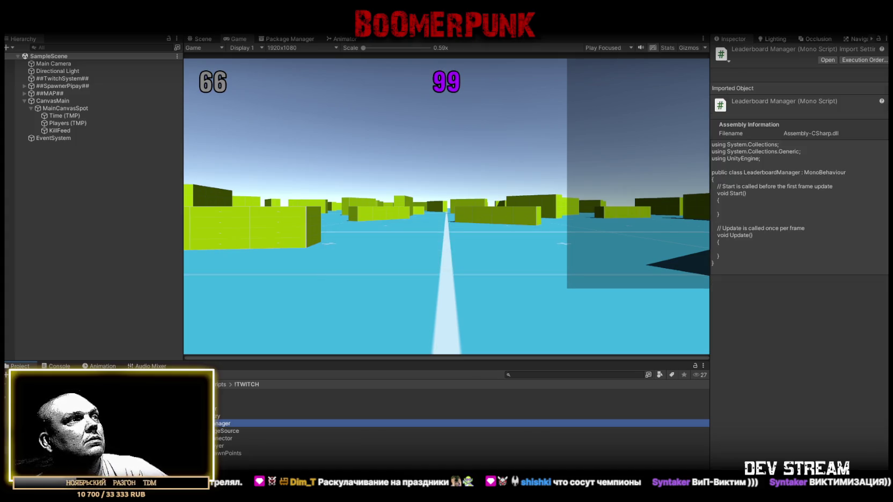
key("alt+Tab")
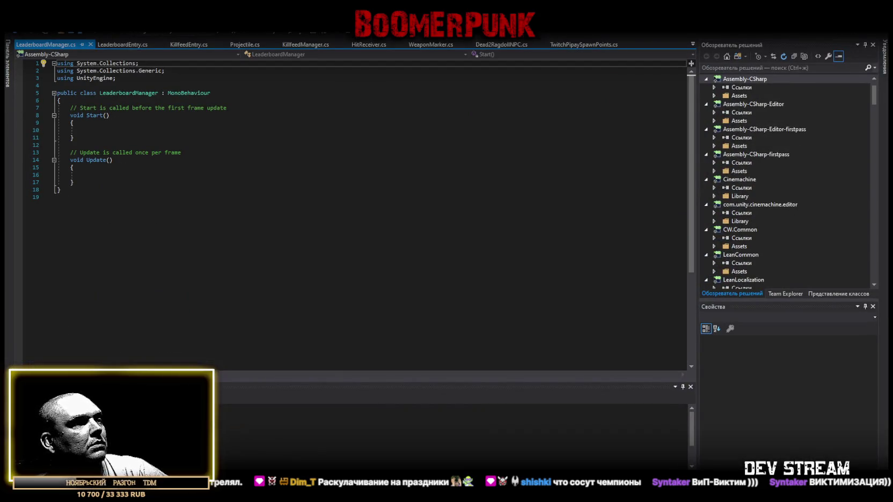
Replace the LeaderboardManager template with the full 191-line leaderboard code, including SortByKills, and save it.
key("ctrl+a")
key("ctrl+v")
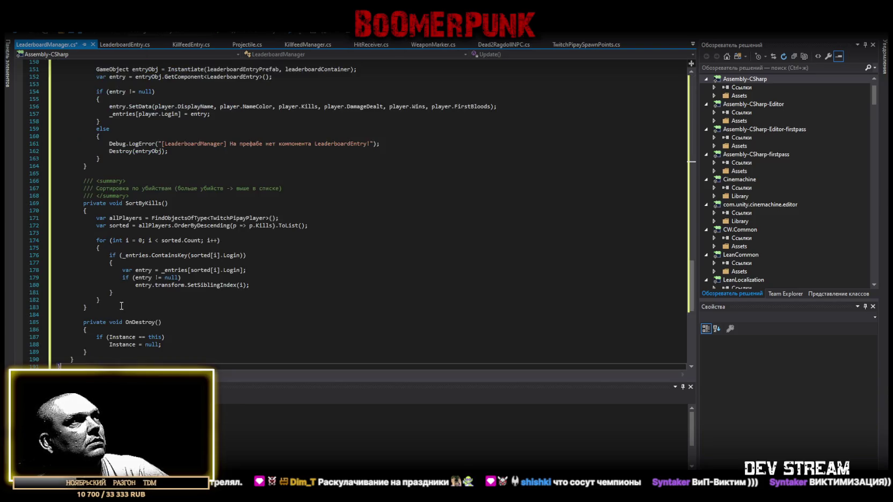
key("ctrl+s")
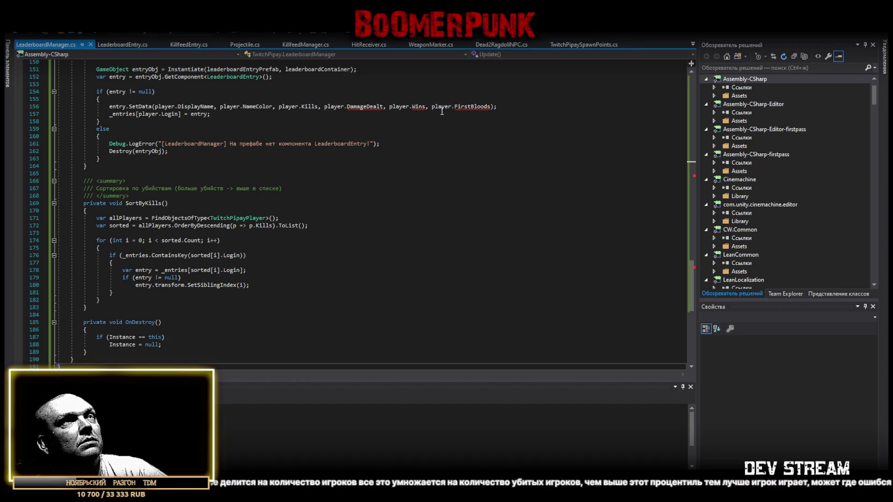
scroll(473, 127, "down", 2)
scroll(473, 127, "down", 4)
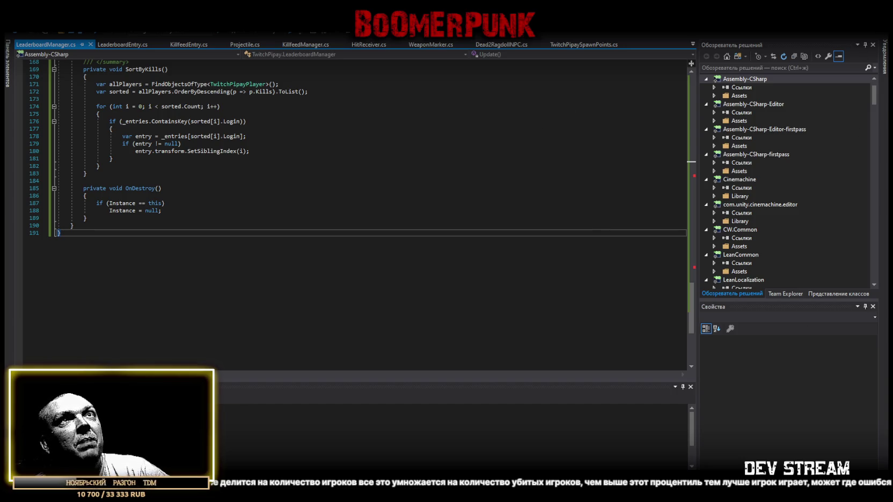
key("alt+Tab")
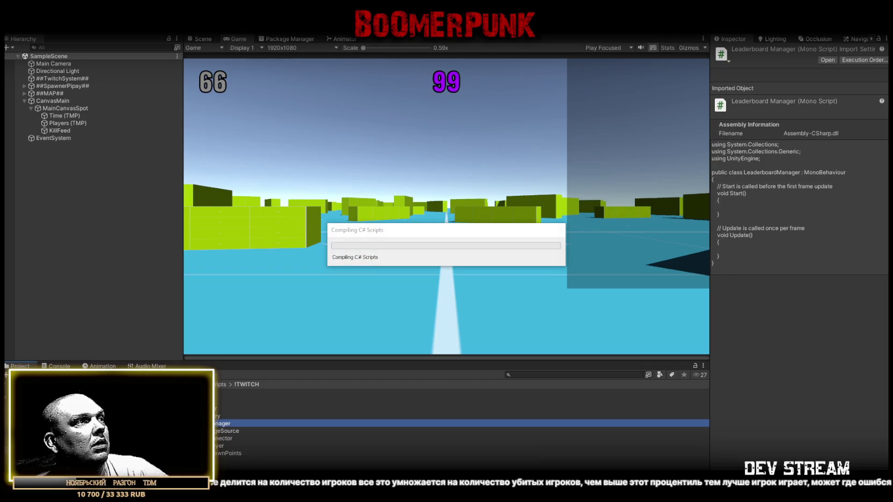
Create a new C# script named DamageTracker in the !TWITCH folder.
right_click(185, 462)
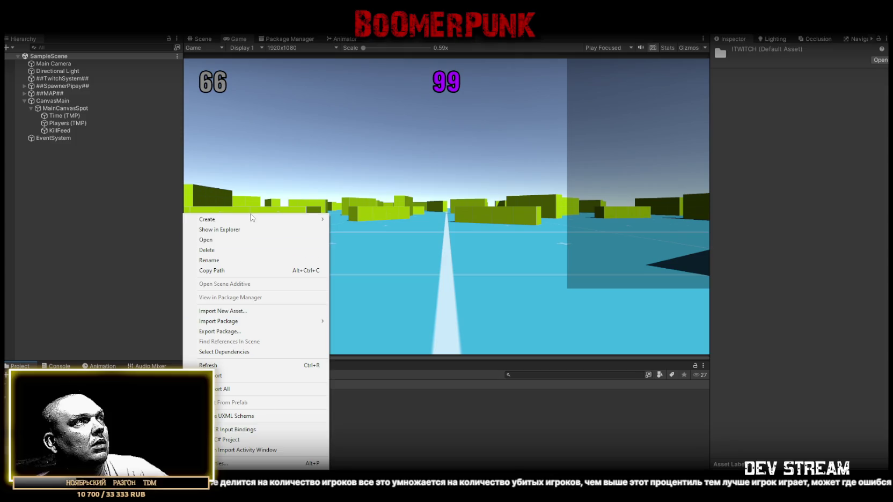
mouse_move(248, 218)
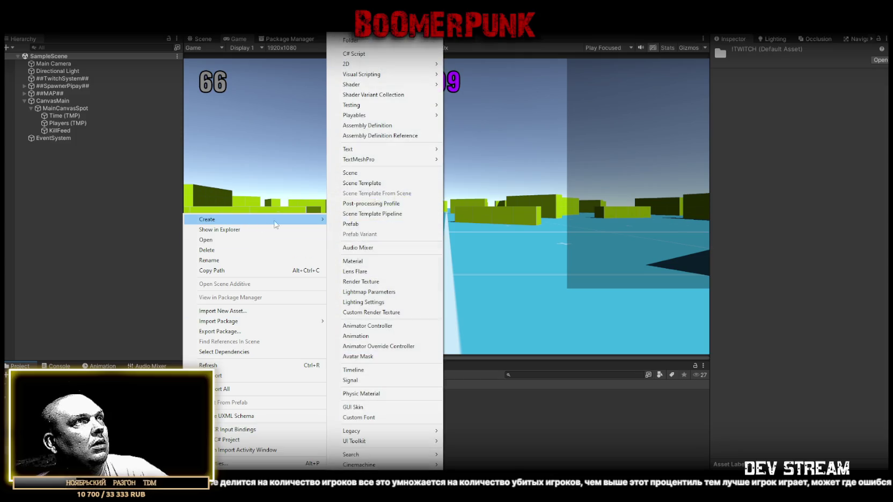
left_click(363, 45)
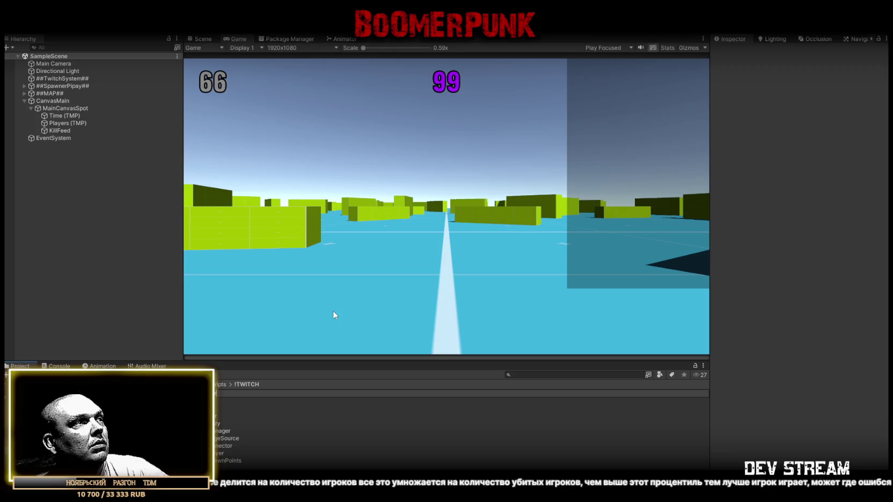
right_click(191, 470)
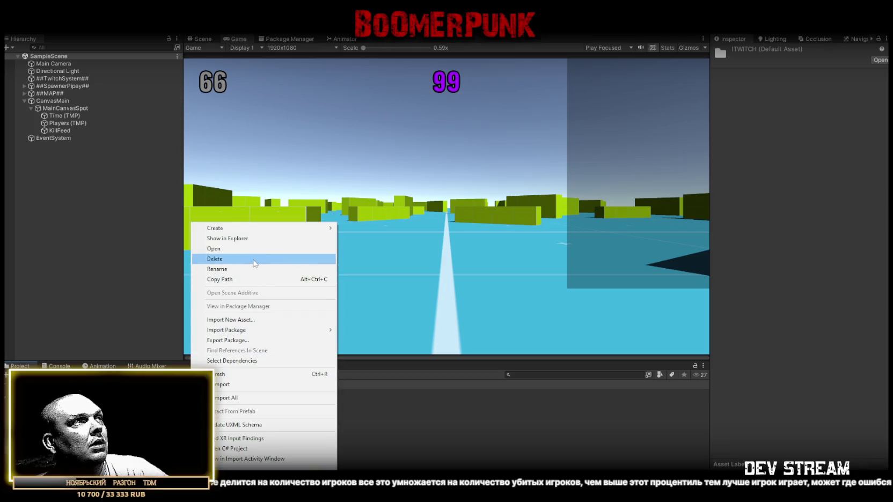
mouse_move(253, 228)
left_click(349, 55)
type("DamageTracker")
key("Return")
Check the Console for compile errors, then bring up DamageTracker.cs in Visual Studio.
key("alt+Tab")
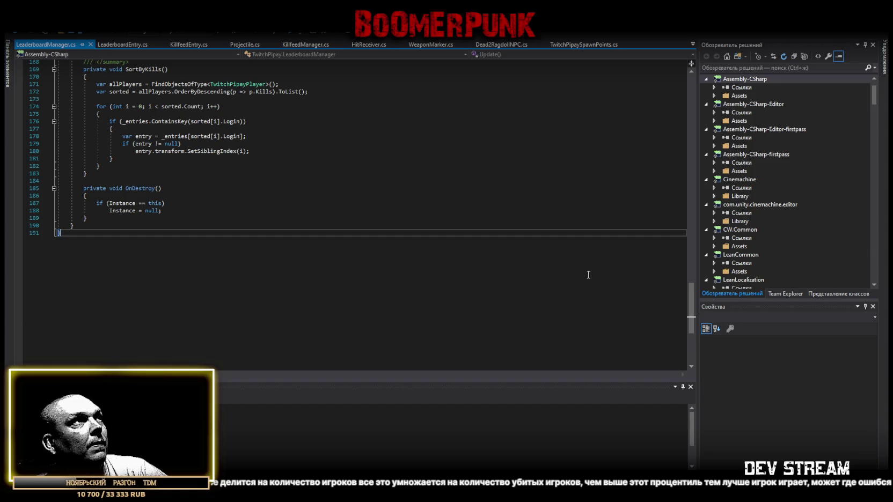
key("alt+Tab")
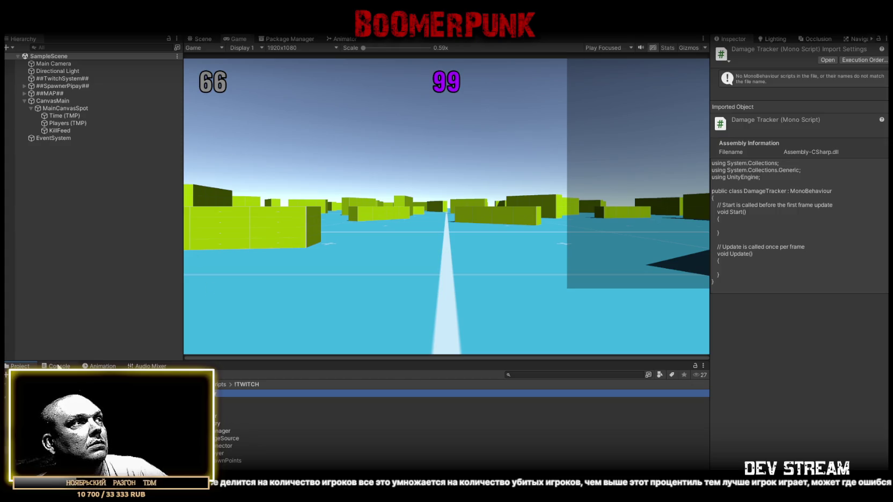
key("ctrl+shift+c")
key("ctrl+5")
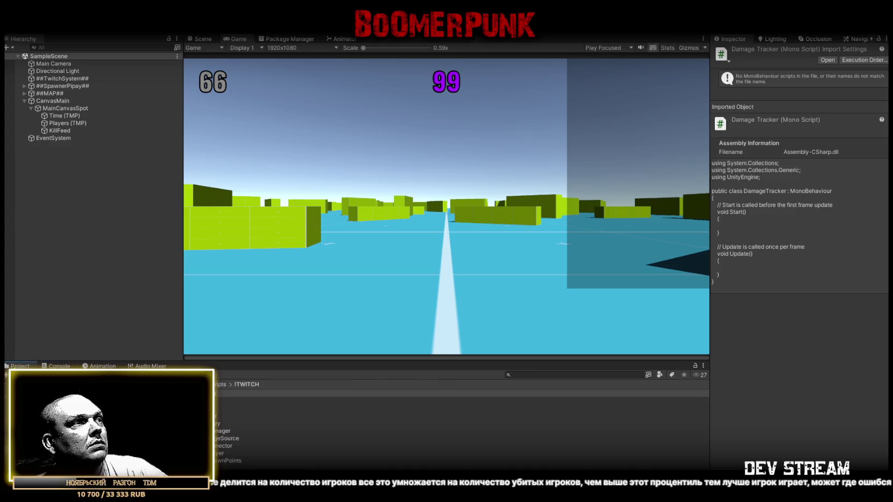
key("alt+Tab")
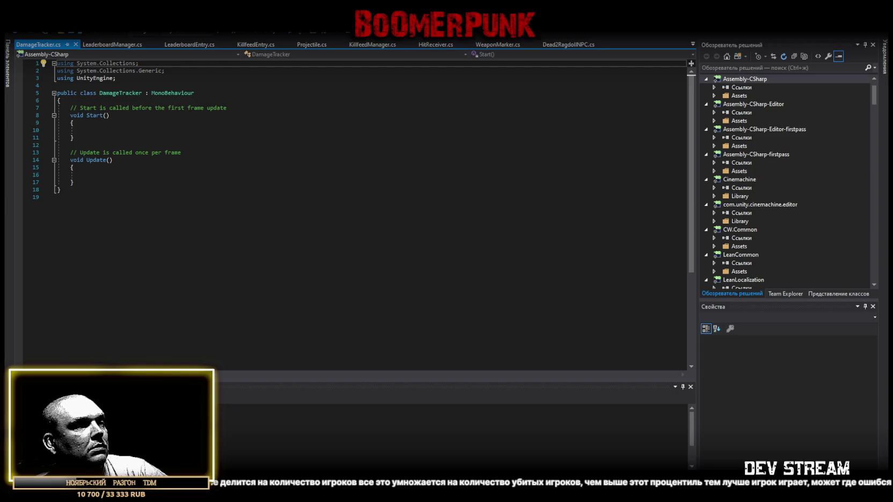
Replace DamageTracker.cs with the code containing RegisterDamageDealt and save it.
key("ctrl+a")
key("ctrl+v")
key("ctrl+s")
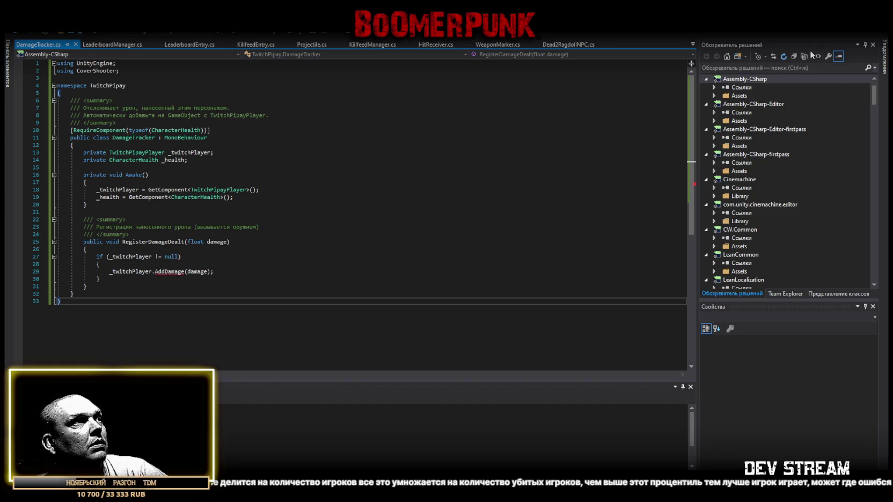
Replace WeaponMarker.cs with the version adding a RegisterDamage method and save it.
key("alt+Tab")
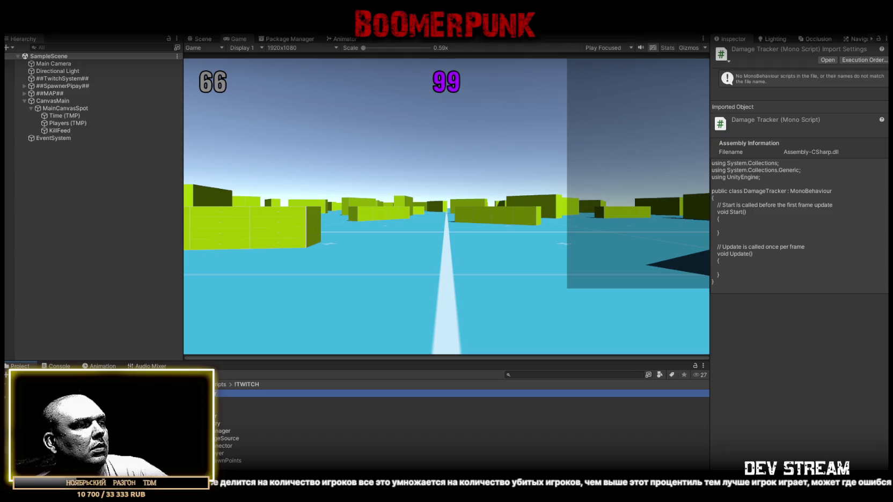
double_click(221, 421)
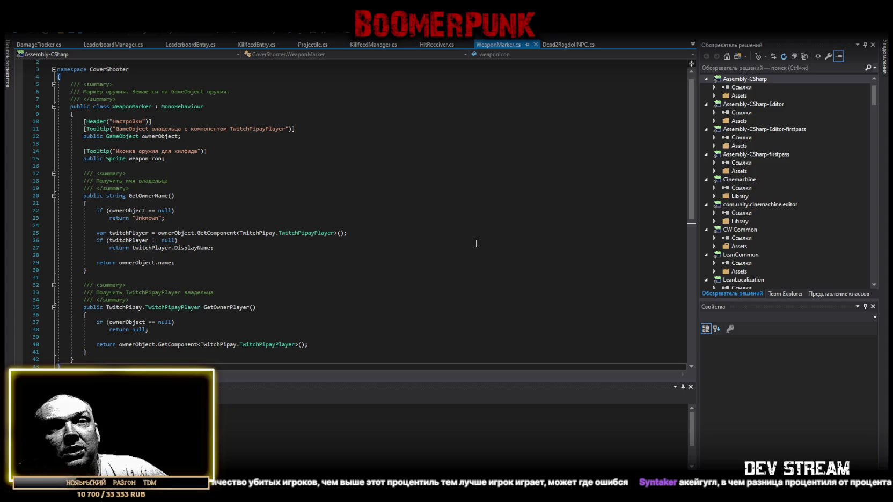
scroll(448, 241, "down", 5)
key("ctrl+a")
scroll(155, 328, "up", 5)
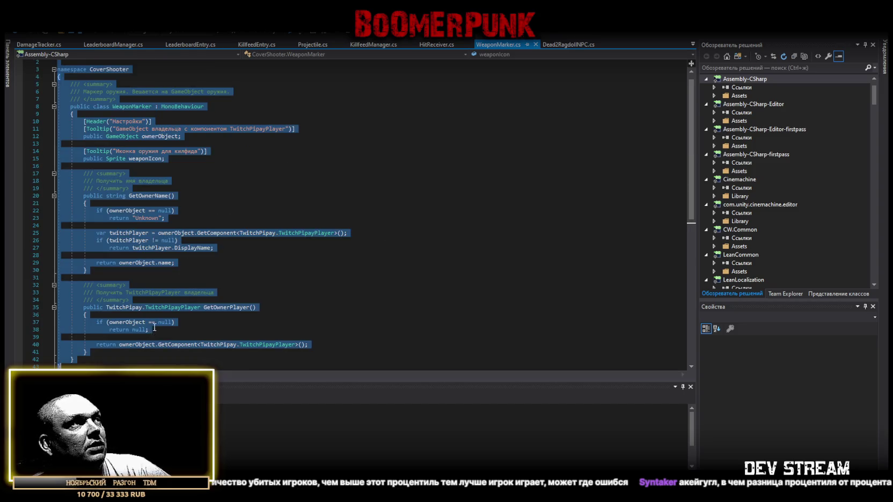
key("ctrl+v")
key("ctrl+s")
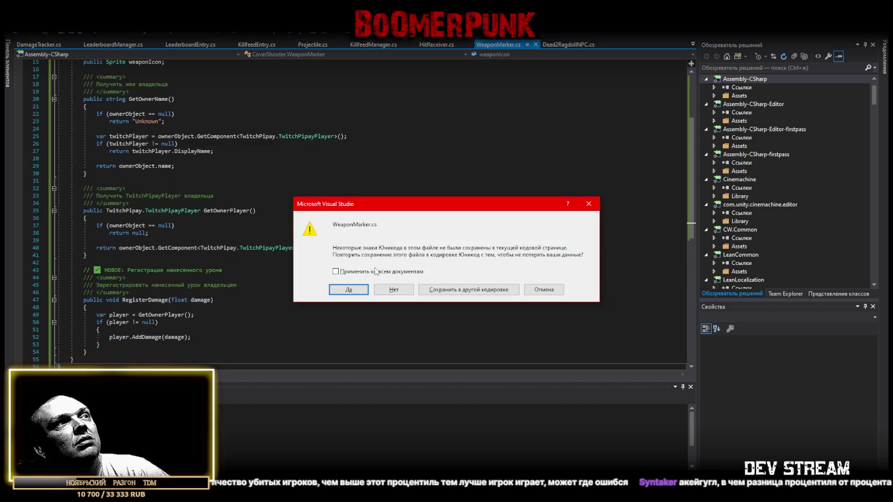
Confirm saving WeaponMarker.cs in Unicode and bring up the list of open code files.
left_click(346, 289)
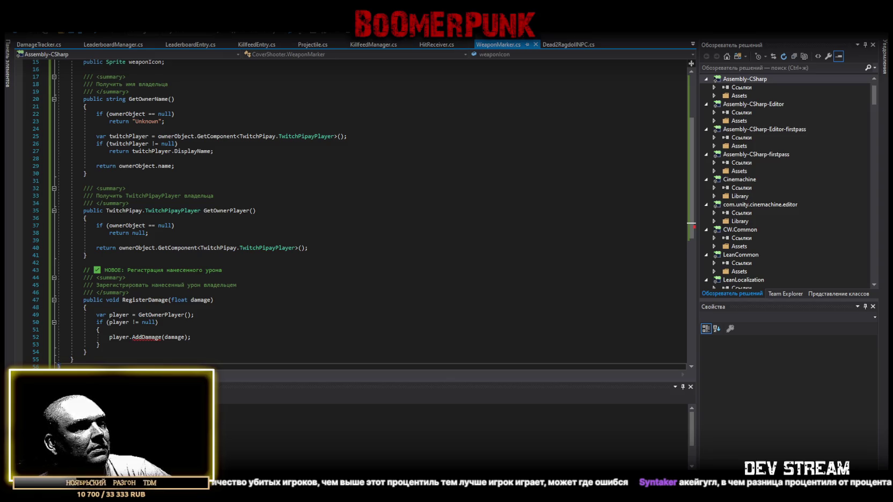
left_click(693, 44)
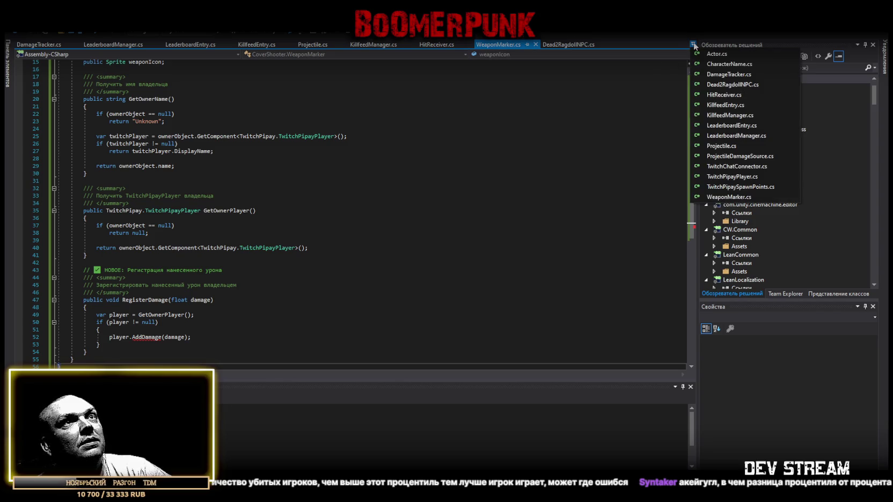
In Projectile.cs, trial-paste the new FixedUpdate code, then undo it to keep the original.
left_click(723, 146)
scroll(255, 269, "down", 5)
key("ctrl+a")
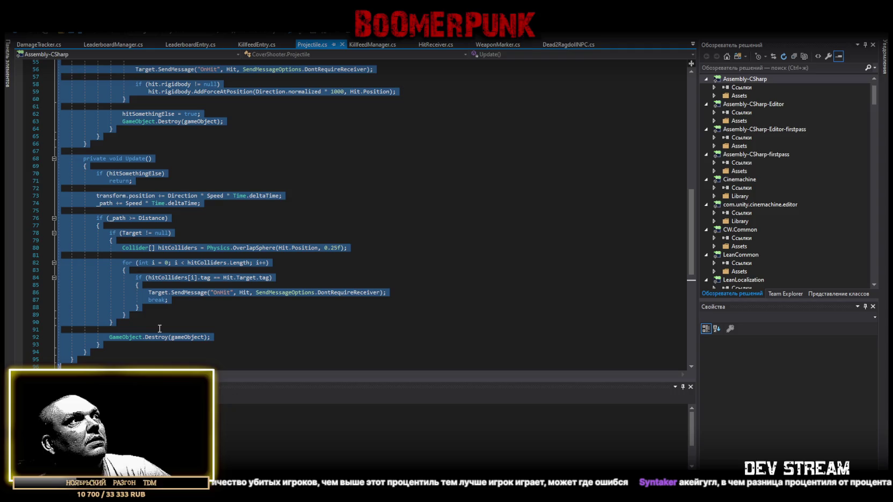
key("ctrl+v")
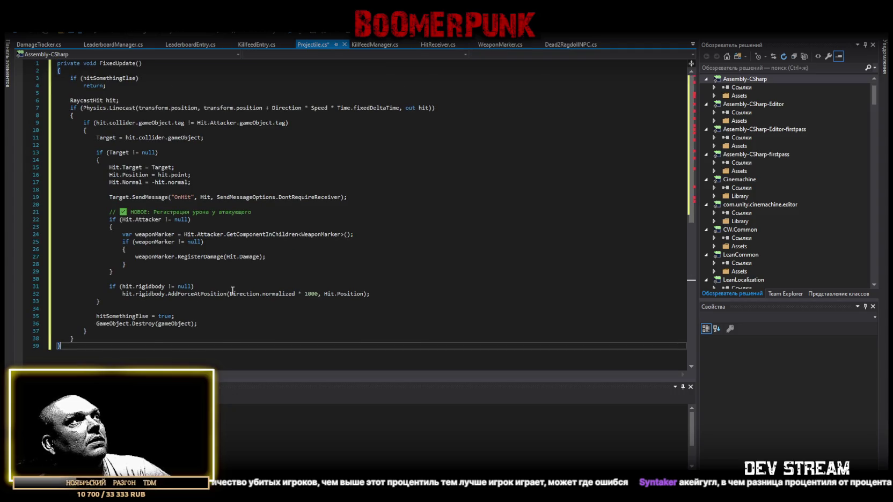
key("ctrl+z")
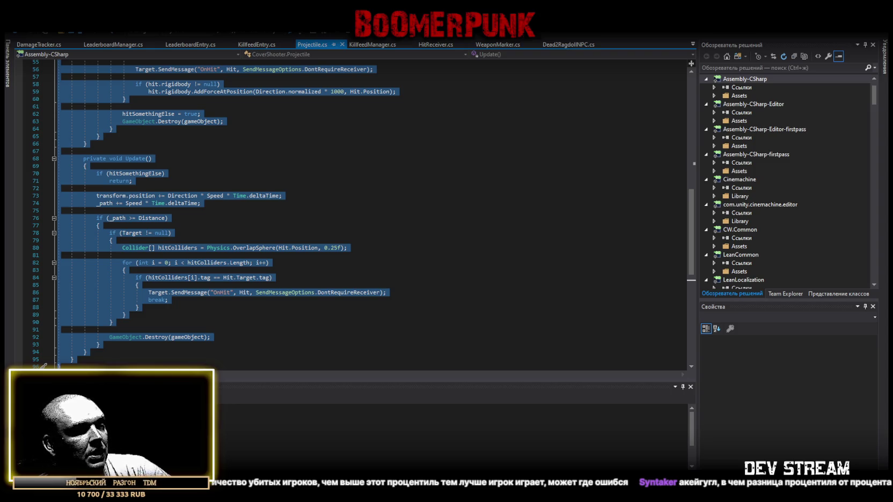
key("alt+Tab")
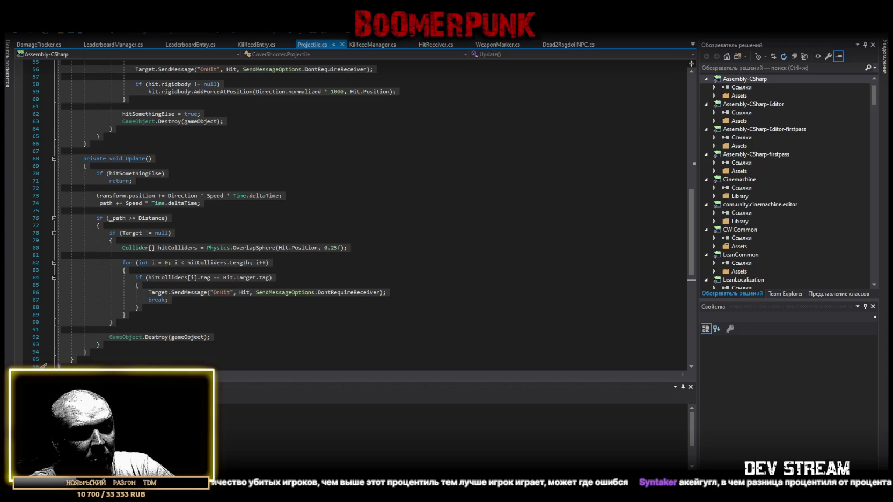
scroll(468, 155, "up", 18)
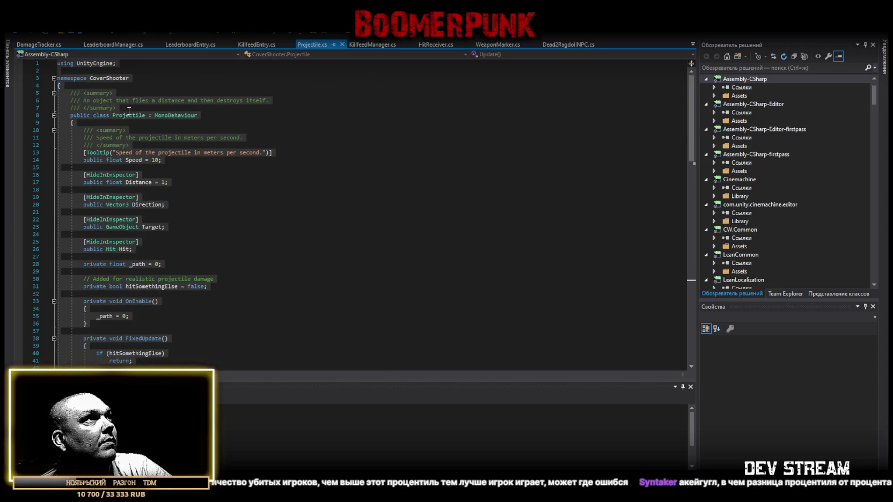
left_click(128, 116)
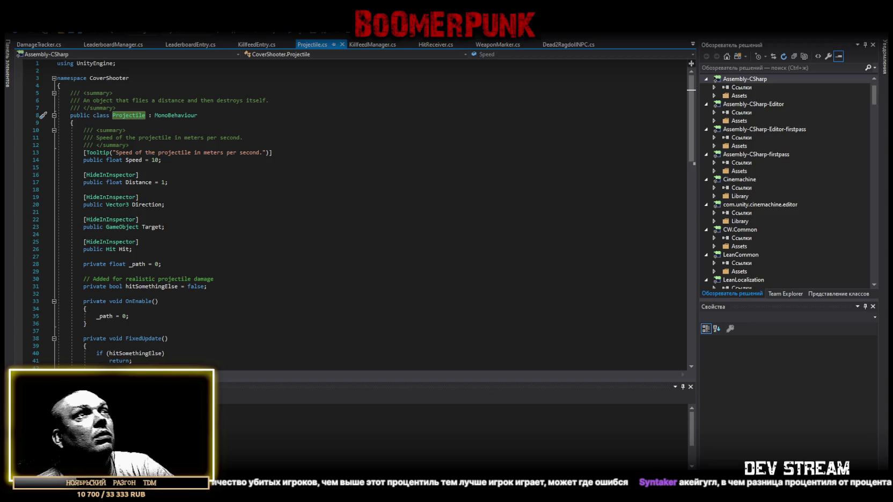
left_click(693, 44)
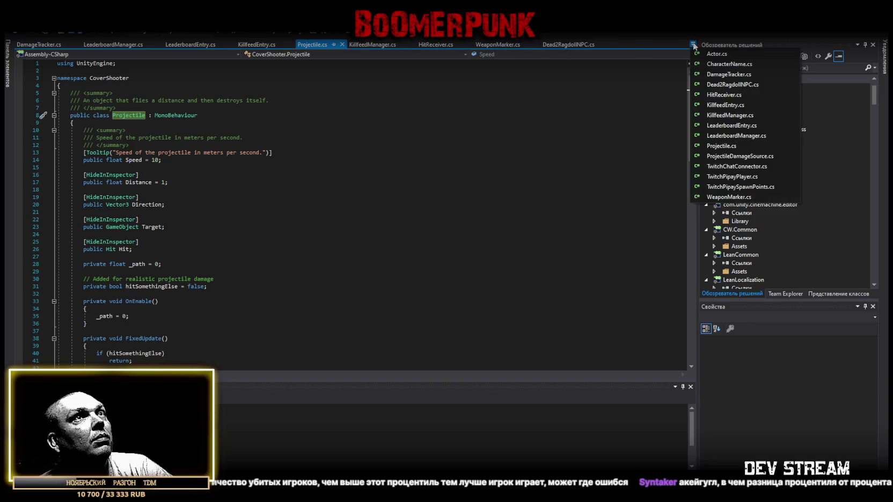
Review TwitchPipayPlayer.cs from its class declaration, then return to Unity.
left_click(726, 177)
scroll(219, 234, "up", 20)
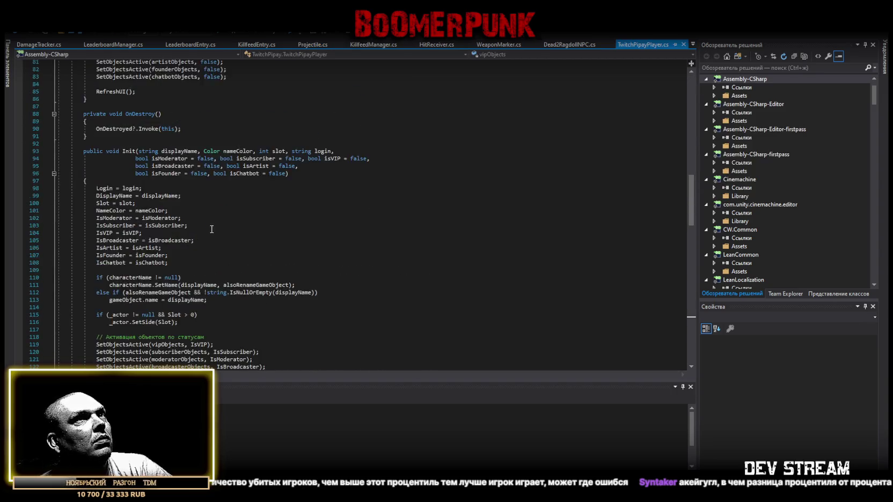
left_click(140, 124)
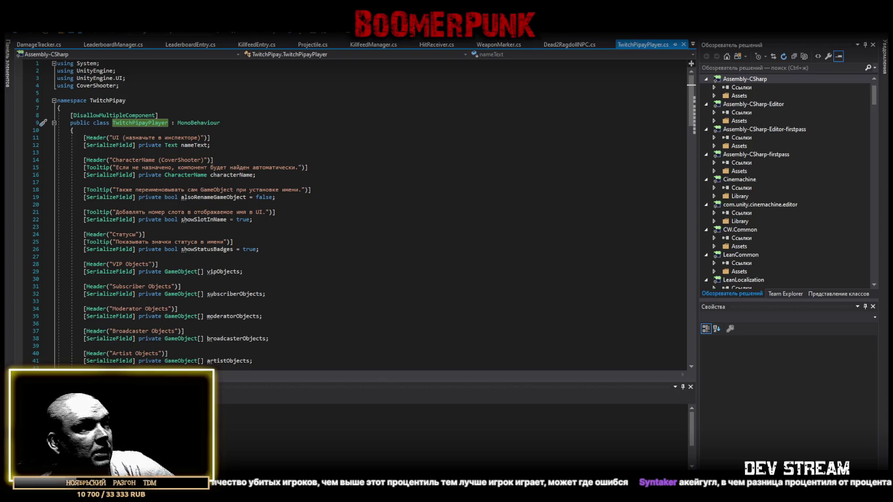
key("alt+Tab")
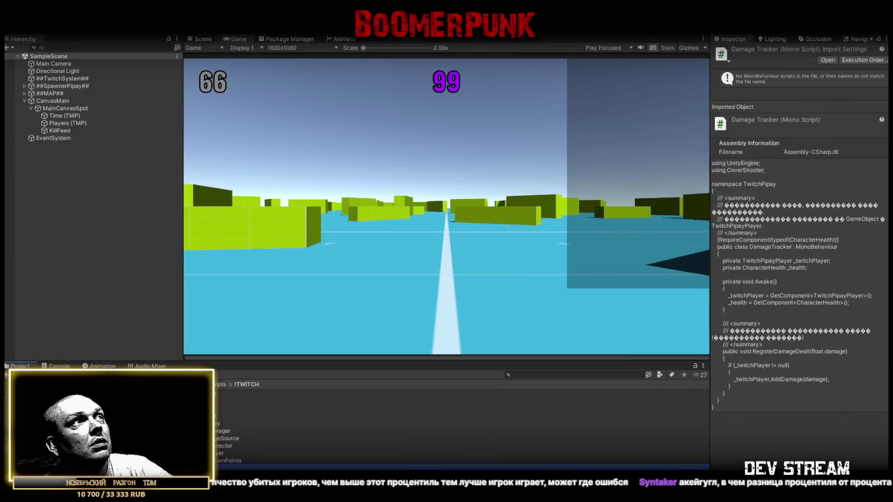
Add an empty GameObject as a child of MainCanvasSpot.
left_click(31, 109)
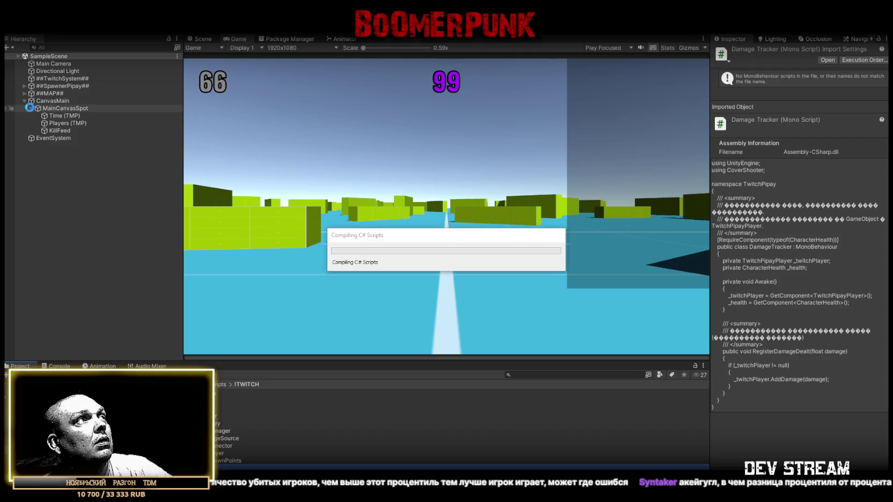
left_click(30, 109)
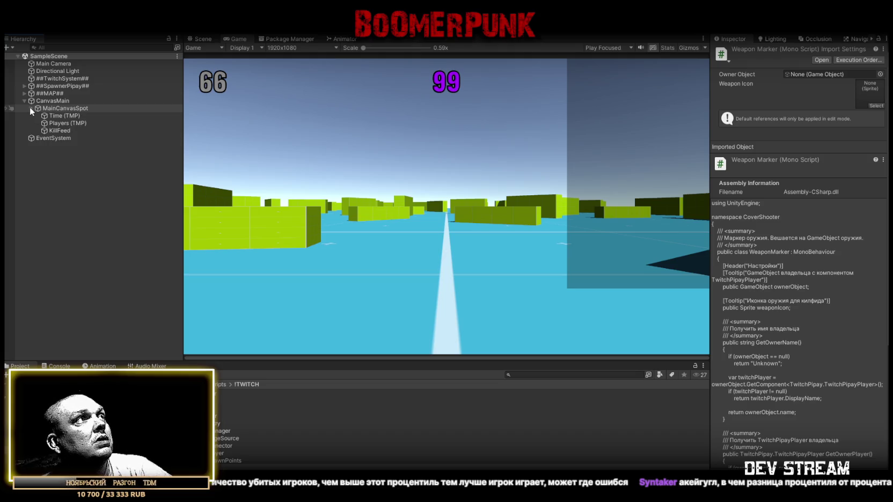
right_click(48, 108)
left_click(47, 110)
right_click(47, 110)
left_click(103, 232)
left_click(136, 140)
key("Up")
key("Down")
left_click(860, 96)
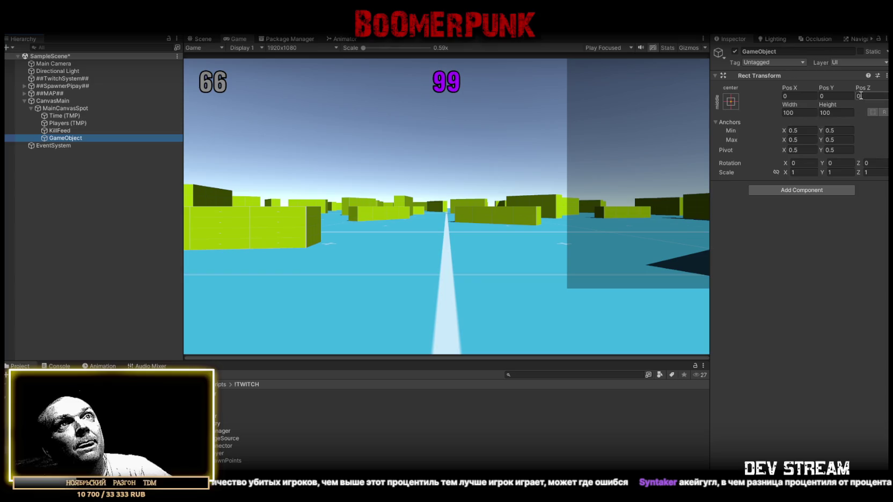
Delete the empty GameObject, leaving Time, Players and KillFeed under MainCanvasSpot.
left_click(59, 131)
left_click(62, 138)
key("Delete")
right_click(59, 109)
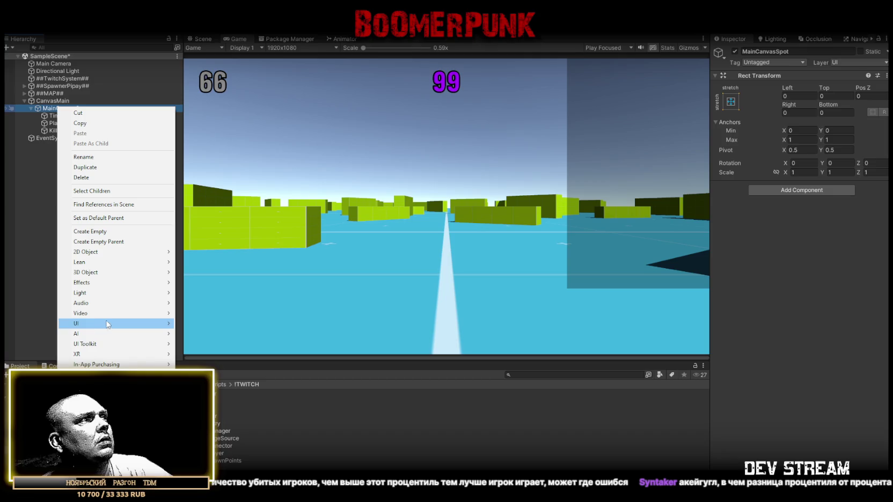
Add a UI Image under MainCanvasSpot and set its width to 1200.
mouse_move(108, 324)
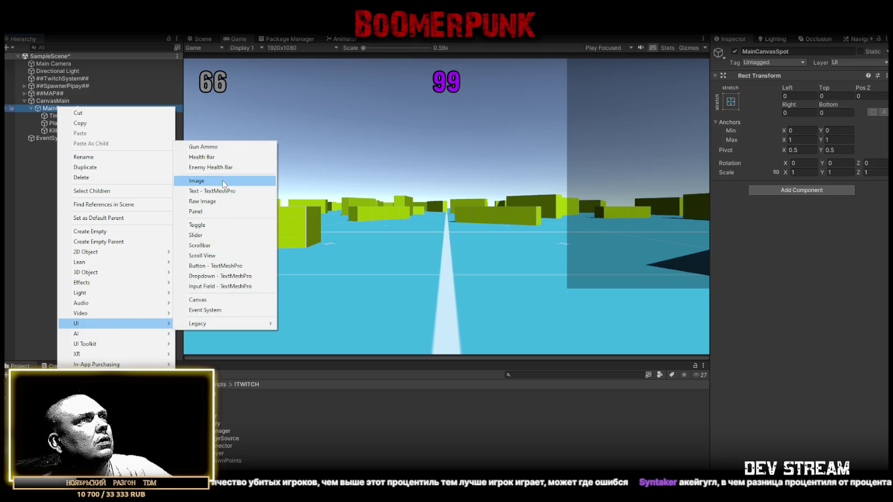
left_click(224, 181)
mouse_move(789, 107)
left_mouse_down()
mouse_move(301, 191)
mouse_move(675, 148)
left_mouse_up()
left_click(810, 113)
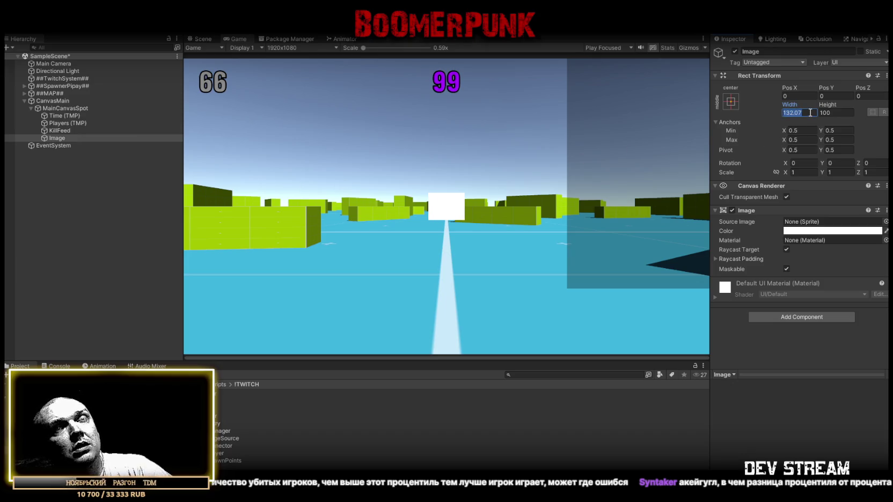
type("1200")
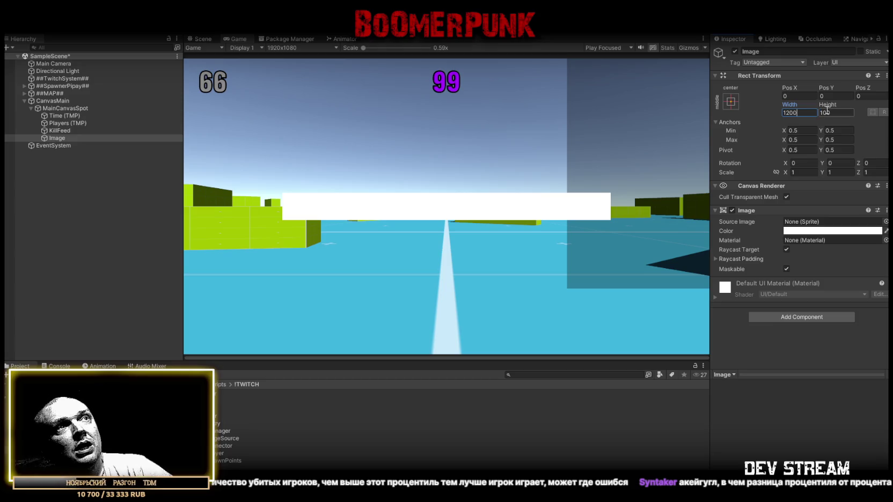
left_click(825, 112)
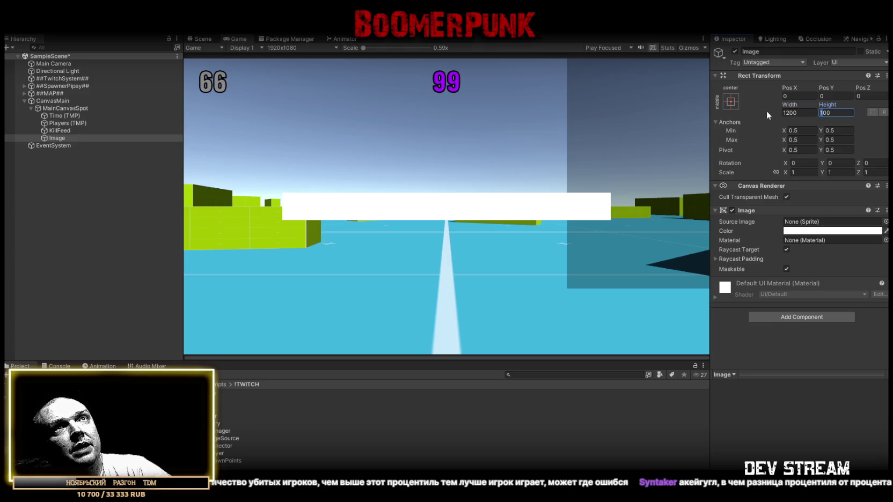
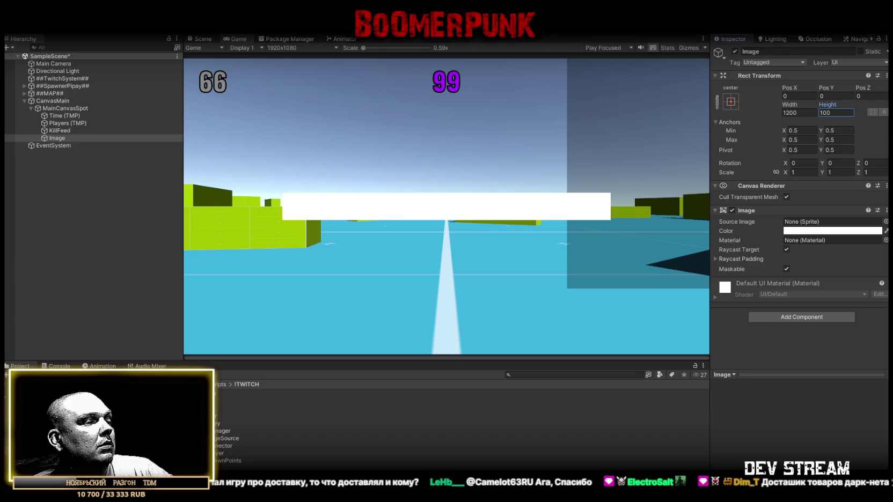
Switch from Unity to Visual Studio, where TwitchPipayPlayer.cs is open.
key("alt+Tab")
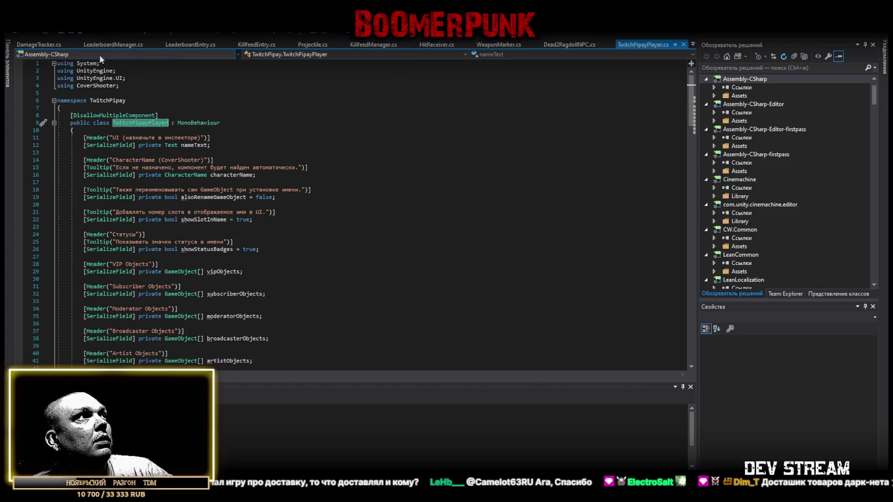
Replace all code in Projectile.cs with the pasted updated version.
left_click(312, 44)
scroll(281, 301, "down", 15)
scroll(281, 301, "down", 15)
scroll(259, 297, "up", 10)
left_click(173, 307)
key("ctrl+a")
key("ctrl+v")
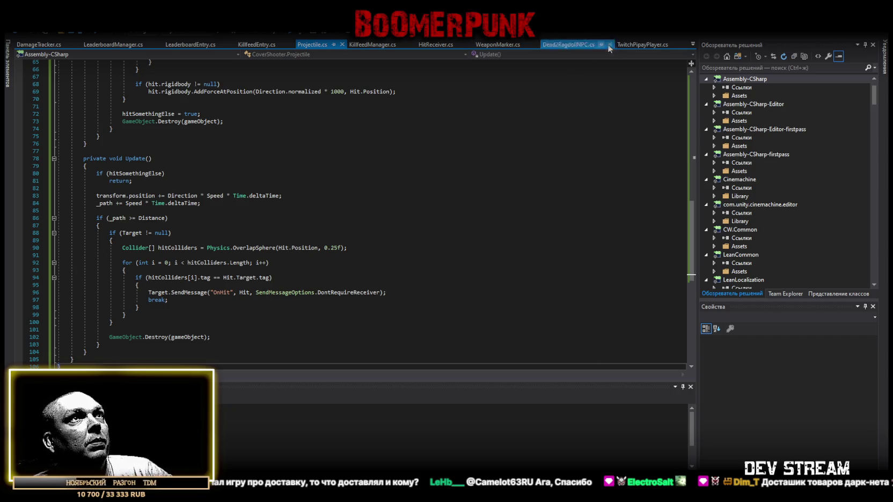
Replace TwitchPipayPlayer.cs with the longer pasted code and return to Unity.
left_click(638, 50)
scroll(303, 298, "down", 20)
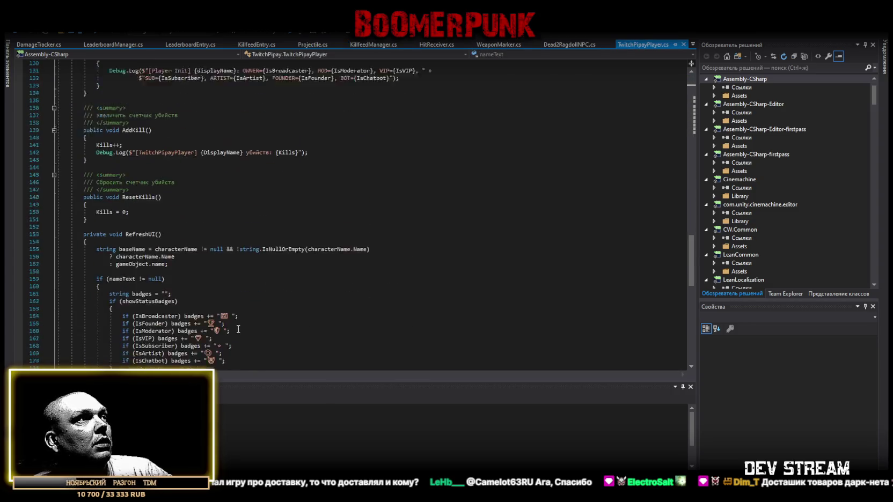
key("ctrl+a")
key("ctrl+v")
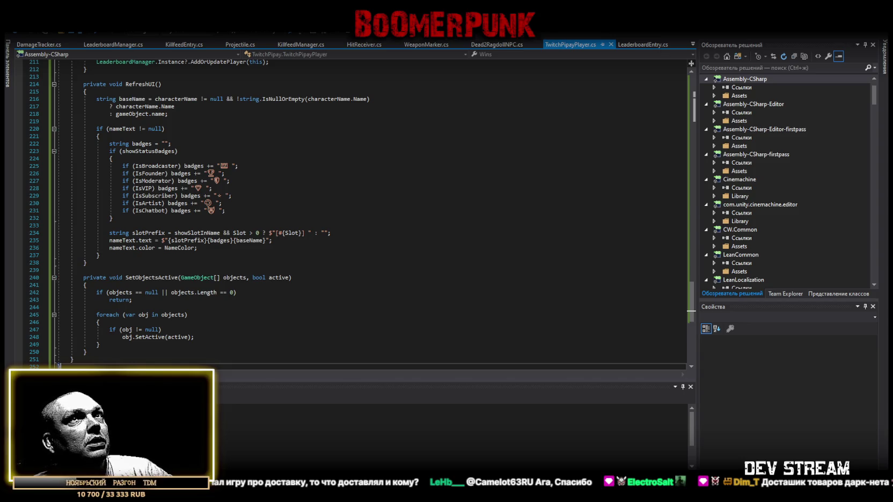
key("alt+Tab")
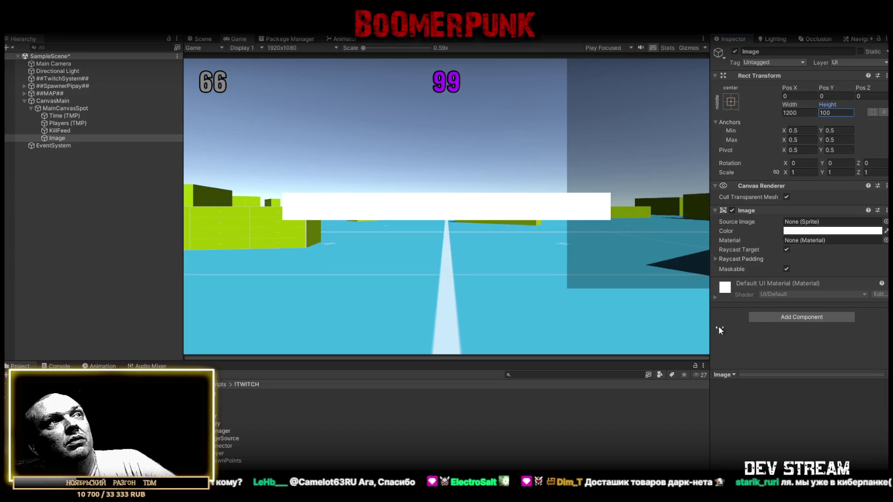
Set the Image height to 800 and change its colour from white to black.
mouse_move(820, 105)
left_mouse_down()
mouse_move(96, 121)
mouse_move(424, 81)
mouse_move(392, 97)
mouse_move(219, 124)
mouse_move(104, 125)
mouse_move(112, 121)
left_mouse_up()
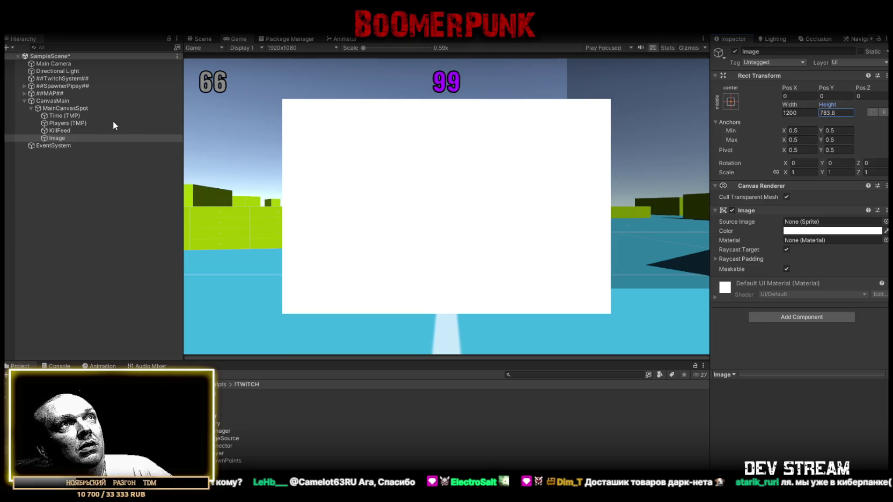
double_click(846, 112)
type("800")
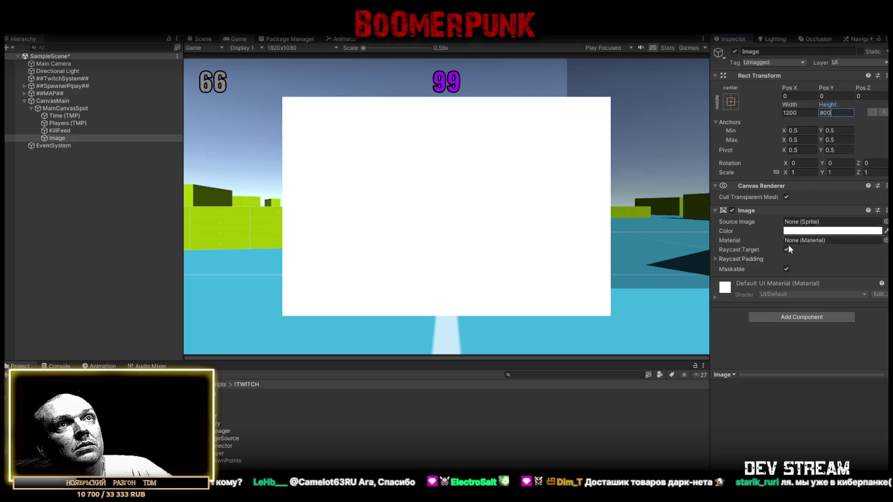
left_click(816, 231)
mouse_move(811, 315)
left_mouse_down()
mouse_move(784, 314)
mouse_move(769, 337)
mouse_move(867, 314)
mouse_move(808, 329)
left_mouse_up()
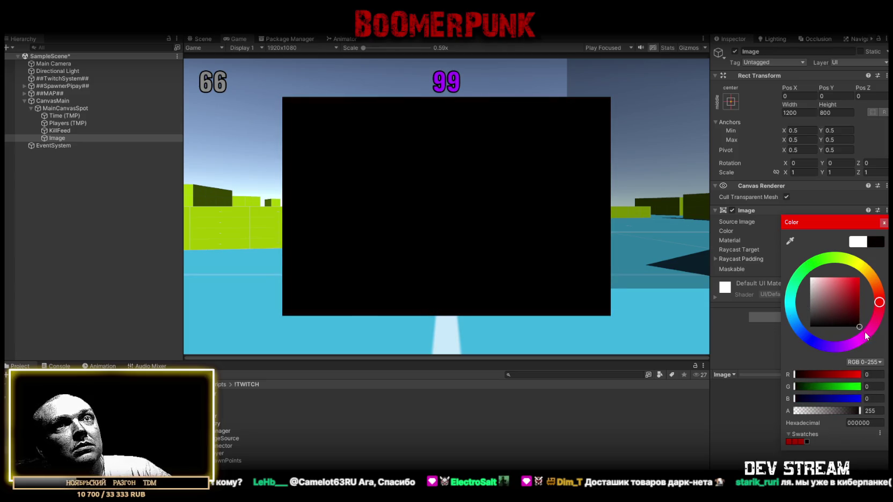
Set the black Image's alpha to 155 and close the colour picker.
left_click(872, 411)
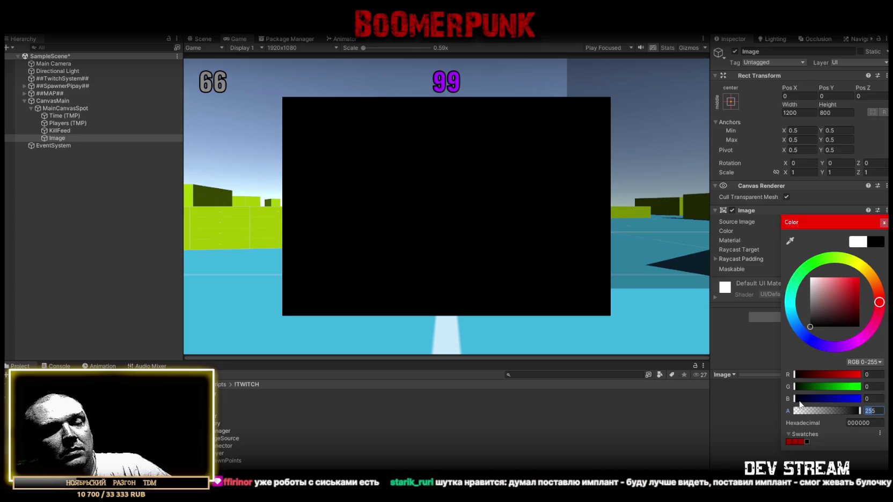
type("85")
left_click(834, 411)
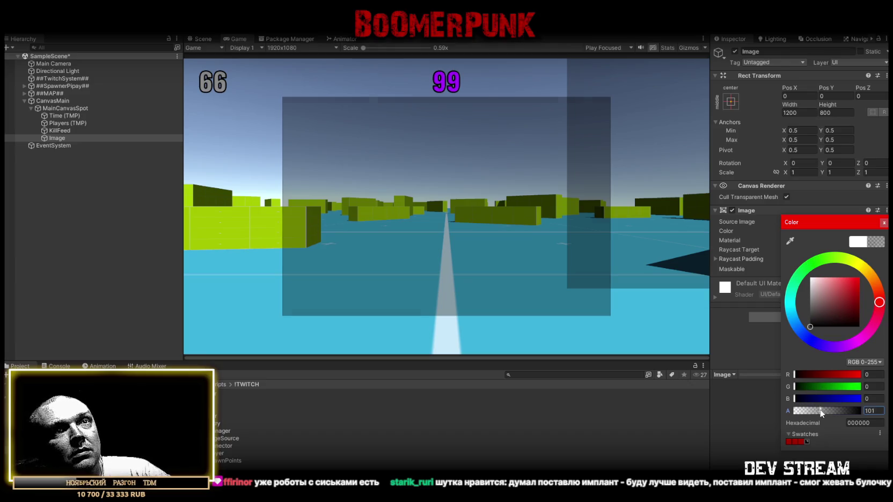
left_click_drag(835, 413, 836, 412)
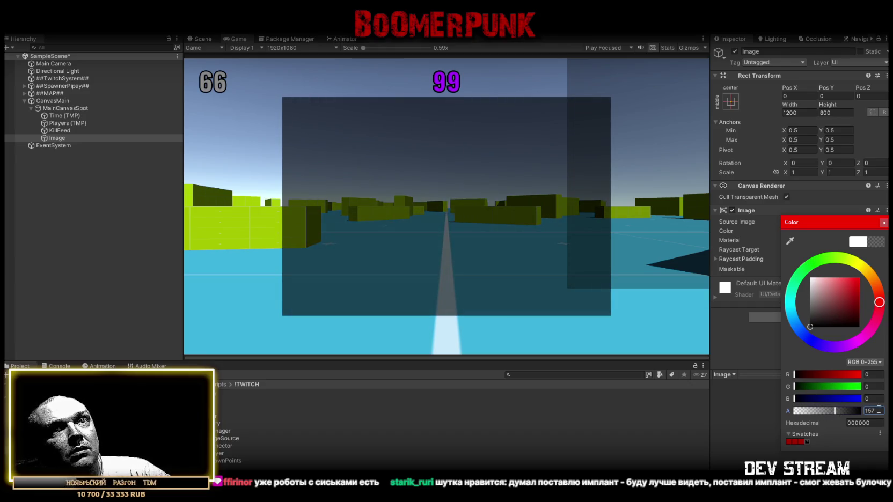
left_click(872, 412)
type("155")
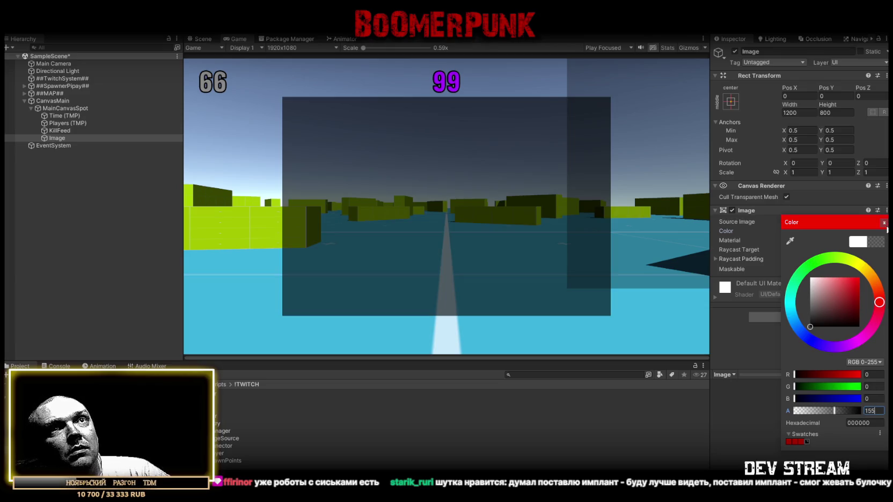
left_click(884, 222)
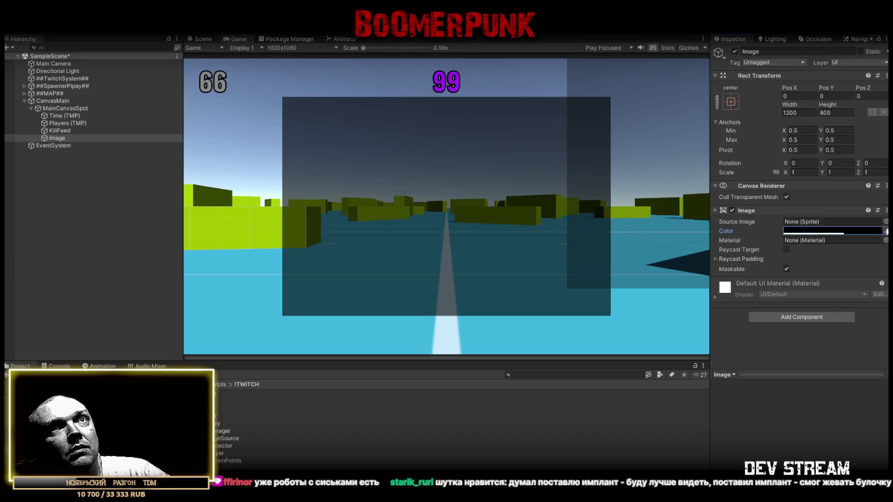
left_click(886, 222)
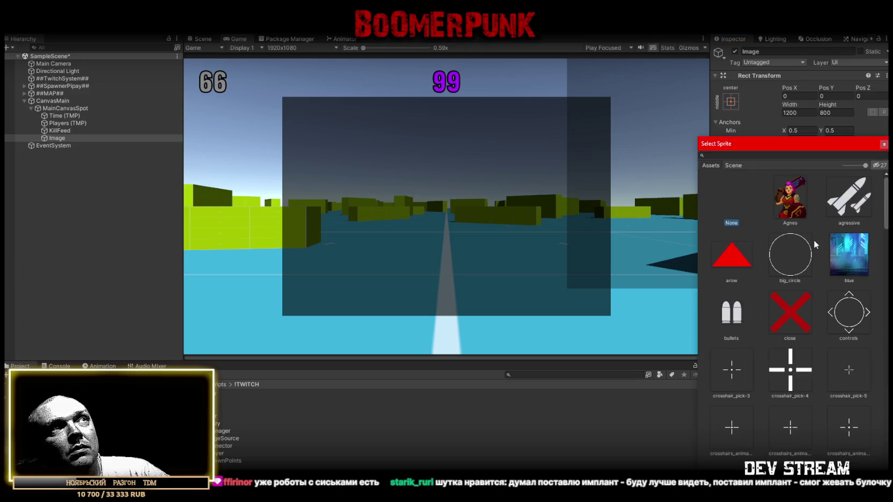
Preview sprites such as big_circle, DemoRight, English Flag, rectangle and Scope_ui on the panel.
left_click(806, 254)
scroll(799, 300, "down", 10)
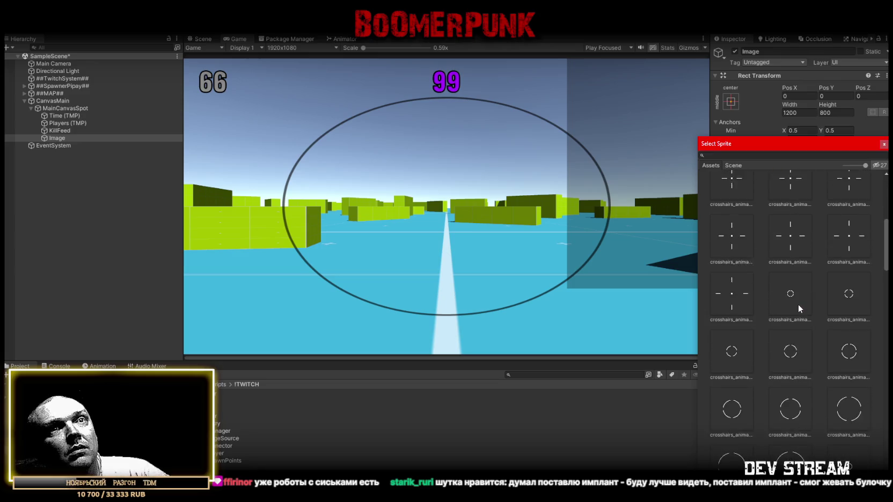
scroll(796, 310, "down", 5)
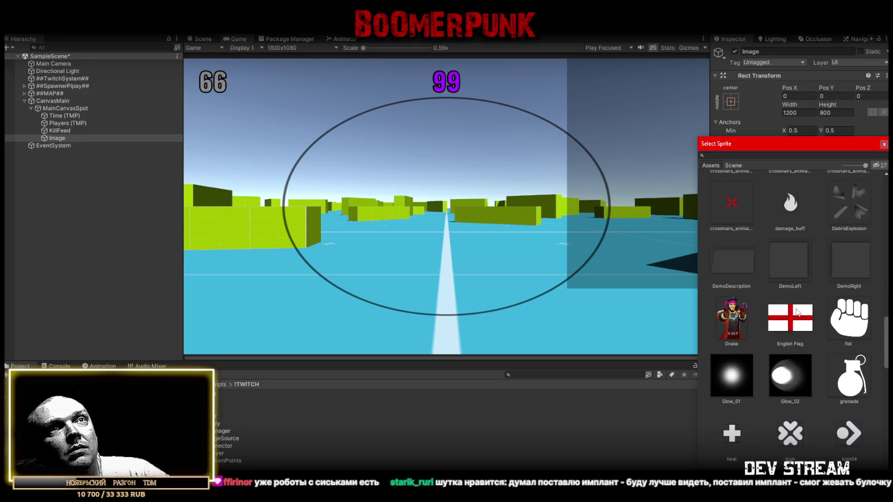
left_click(789, 268)
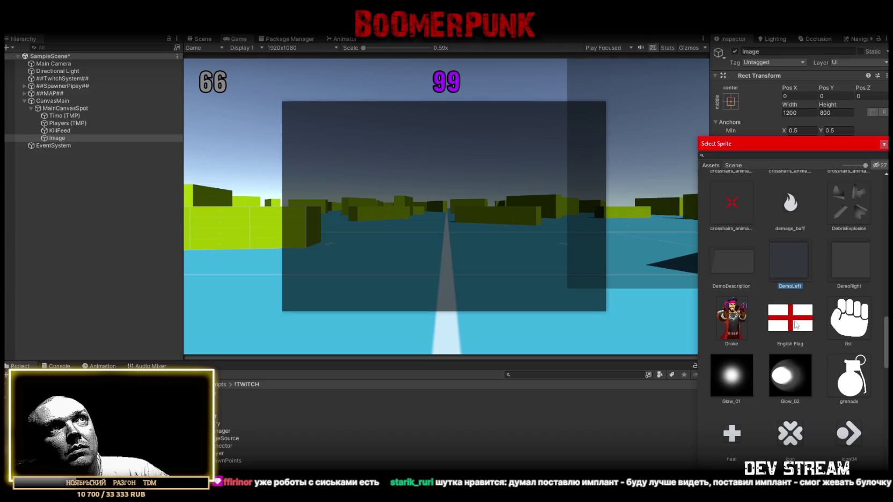
left_click(848, 266)
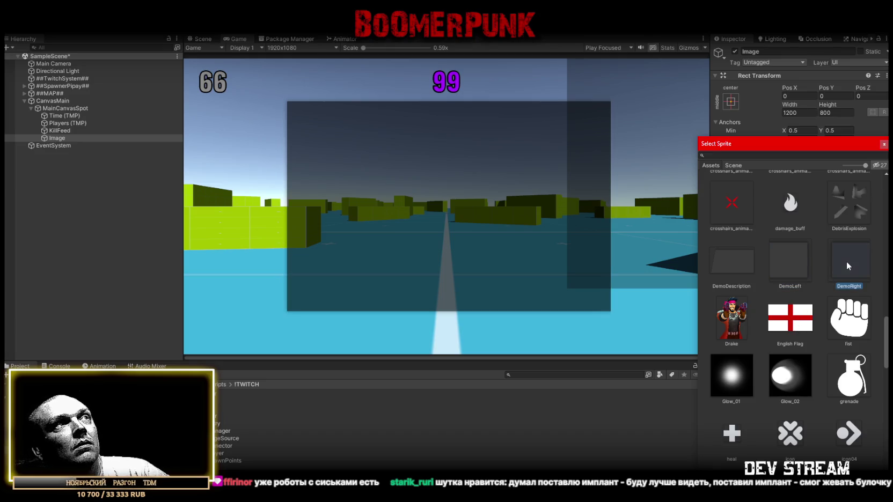
left_click(798, 262)
left_click(749, 267)
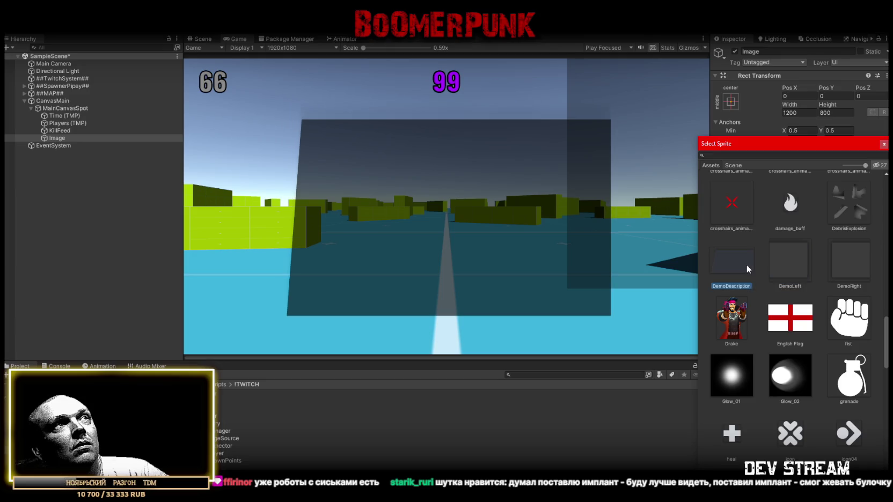
left_click(791, 318)
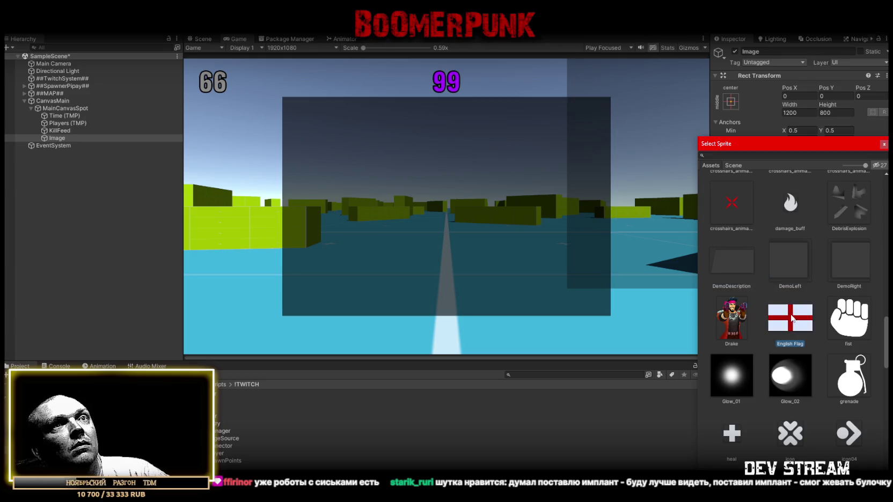
scroll(793, 322, "down", 8)
left_click(793, 368)
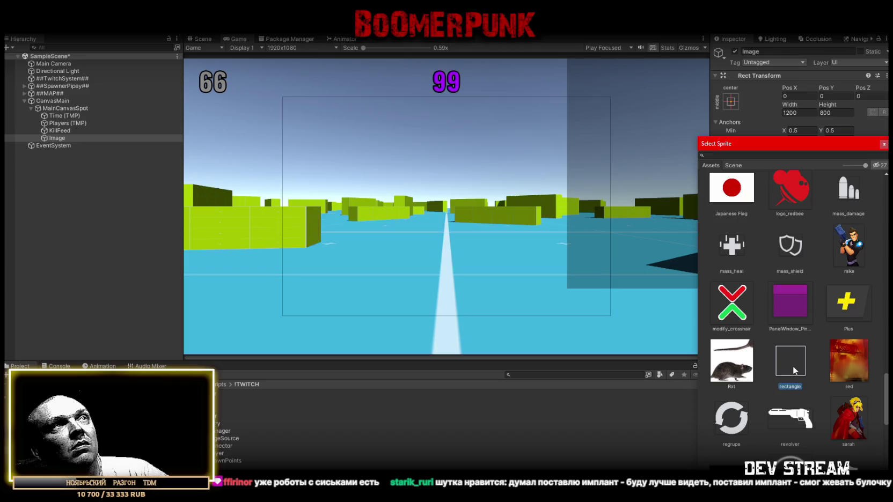
left_click(785, 298)
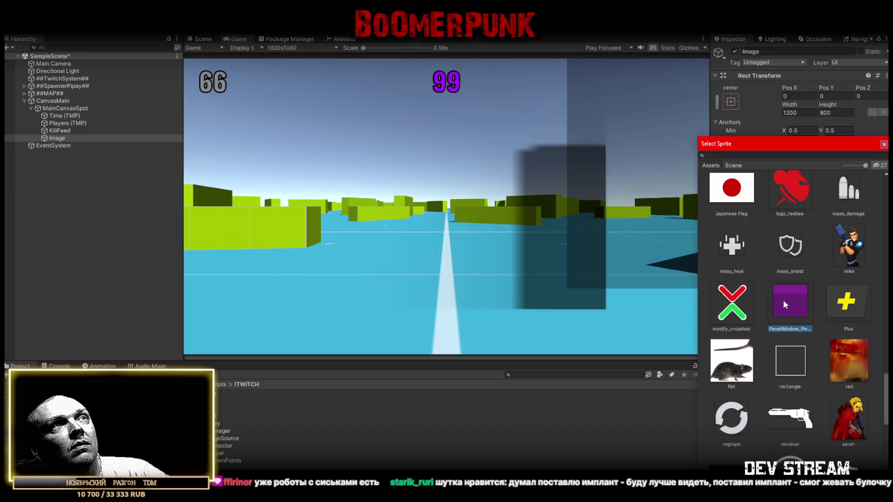
left_click(793, 359)
left_click(741, 314)
left_click(793, 370)
scroll(783, 352, "down", 3)
left_click(740, 345)
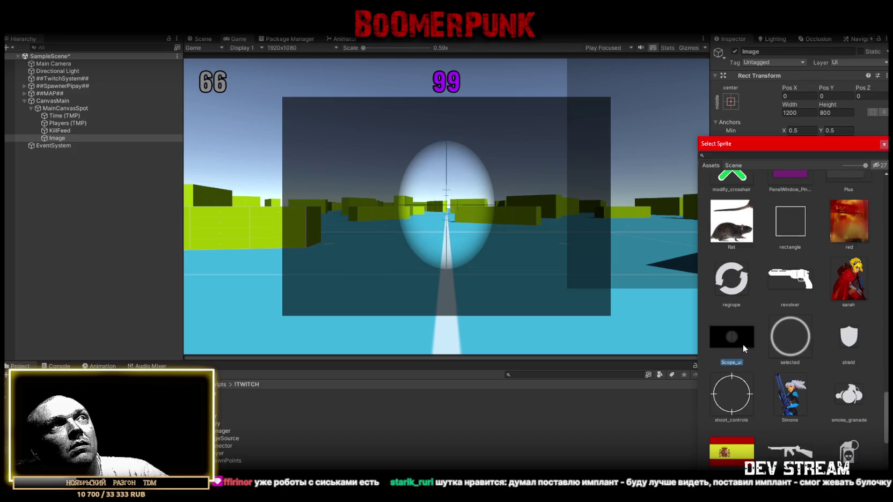
left_click(793, 228)
Apply the DemoLeft sprite as the panel's Source Image.
scroll(781, 326, "down", 8)
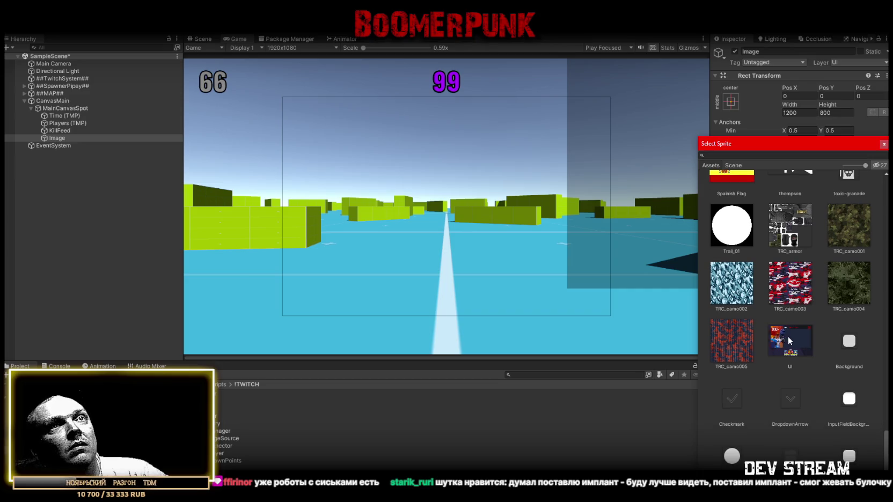
scroll(788, 336, "up", 4)
scroll(789, 338, "up", 6)
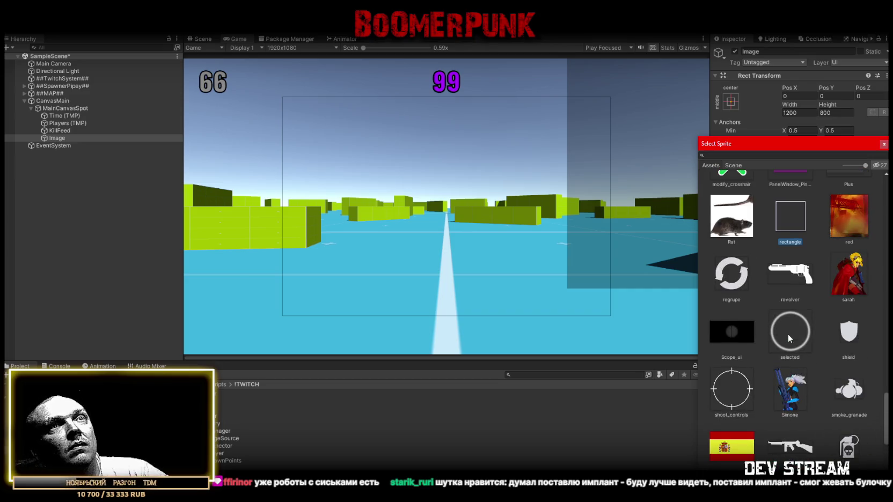
scroll(788, 336, "up", 5)
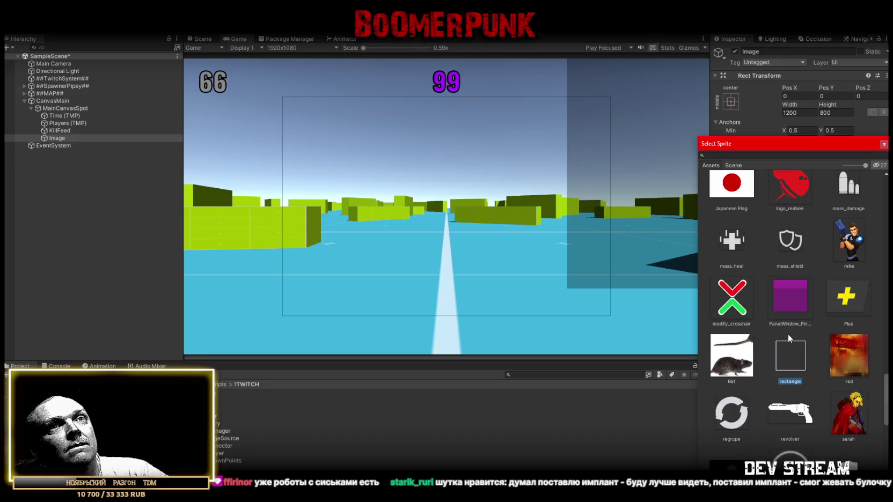
scroll(788, 337, "up", 2)
scroll(788, 337, "down", 6)
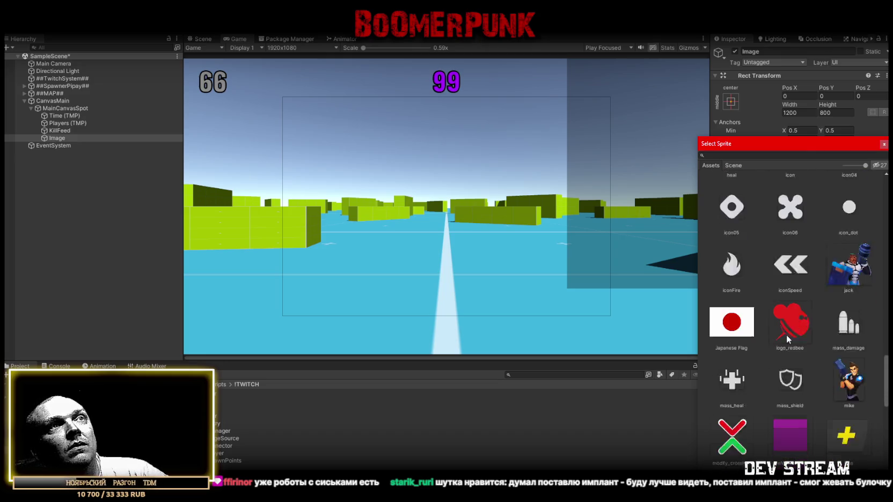
scroll(795, 332, "down", 1)
scroll(816, 322, "up", 3)
scroll(811, 325, "down", 3)
scroll(808, 324, "down", 7)
scroll(807, 325, "up", 15)
scroll(807, 323, "up", 4)
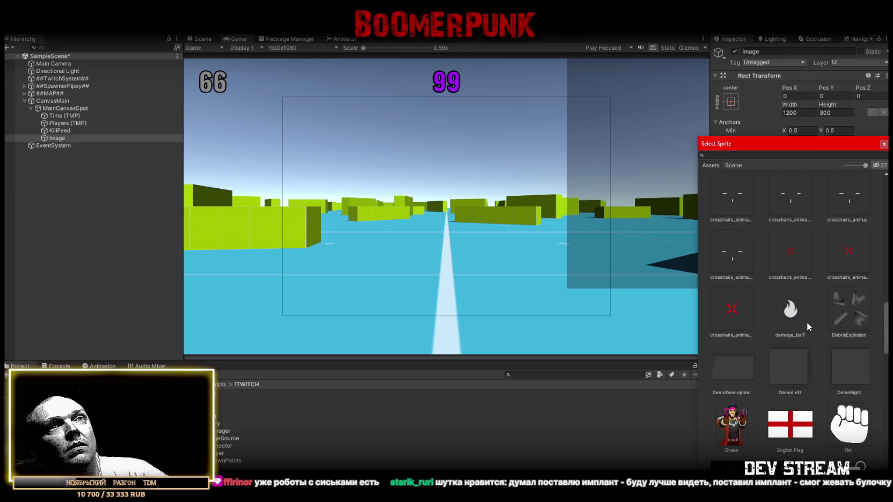
left_click(788, 363)
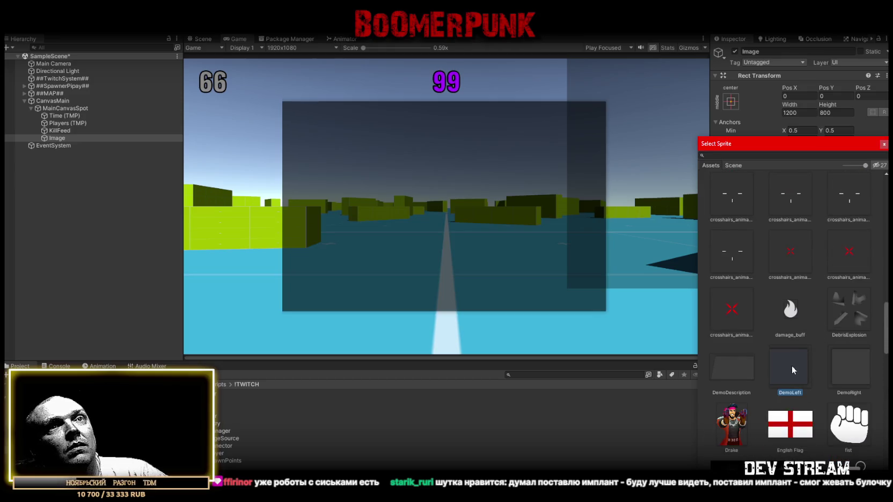
double_click(790, 362)
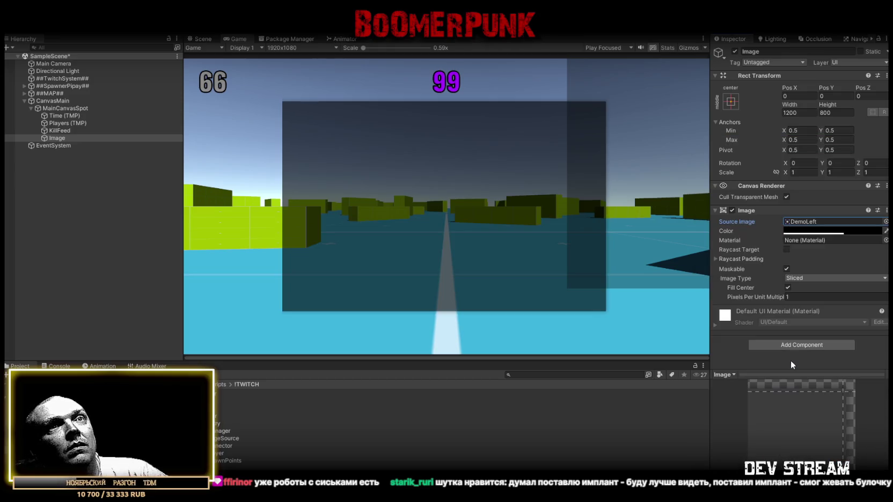
left_click(59, 141)
Rename the overlay Image object to 'LeaderBoard' in the Hierarchy.
type("Дфеу")
key("BackSpace")
key("BackSpace")
key("BackSpace")
type("Le")
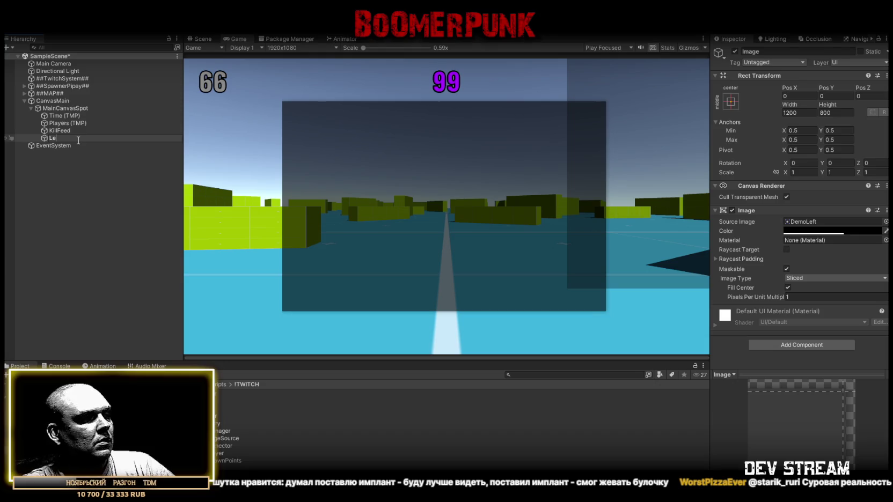
key("BackSpace")
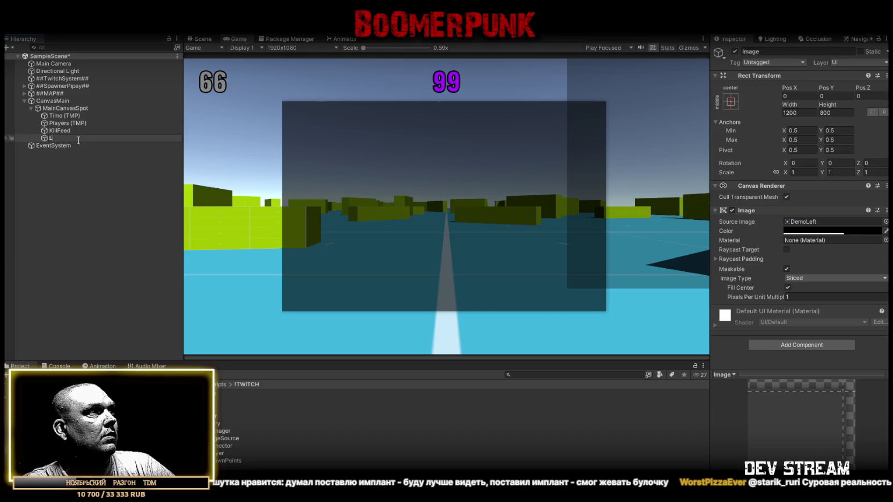
type("eader")
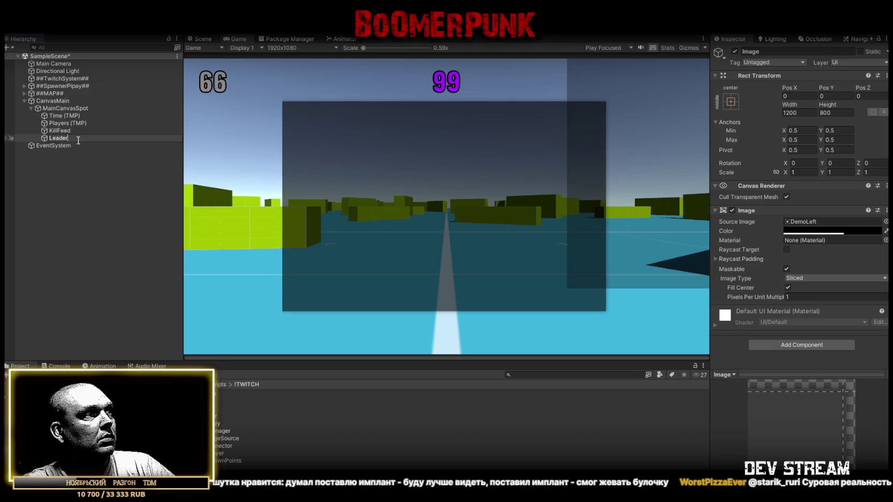
type("Bo")
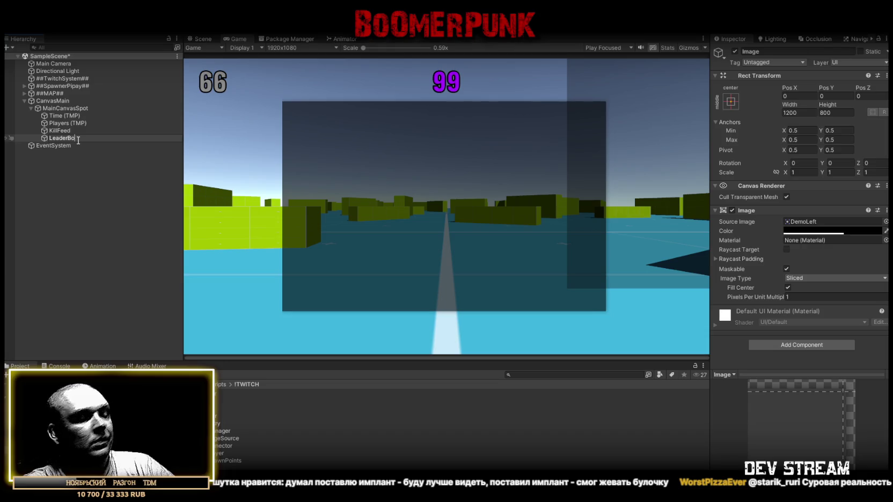
type("ard")
key("Return")
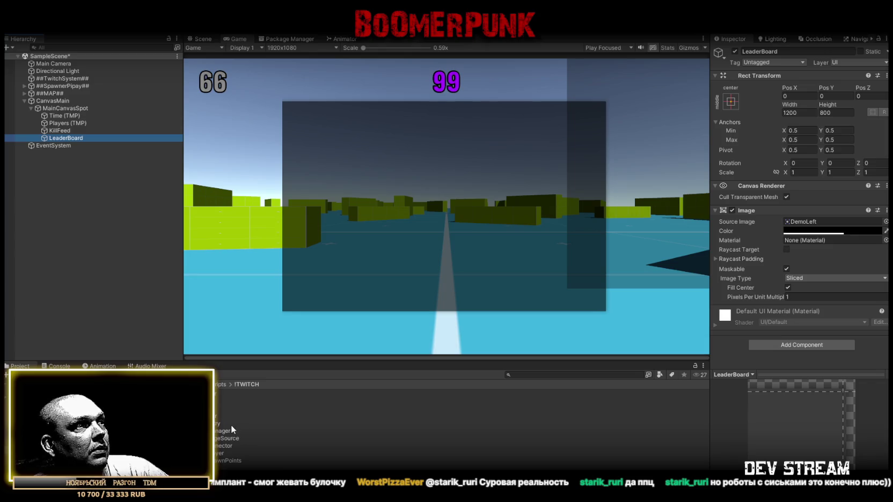
Attach the LeaderboardManager script to LeaderBoard, then inspect KillFeed's settings.
left_click_drag(231, 431, 79, 142)
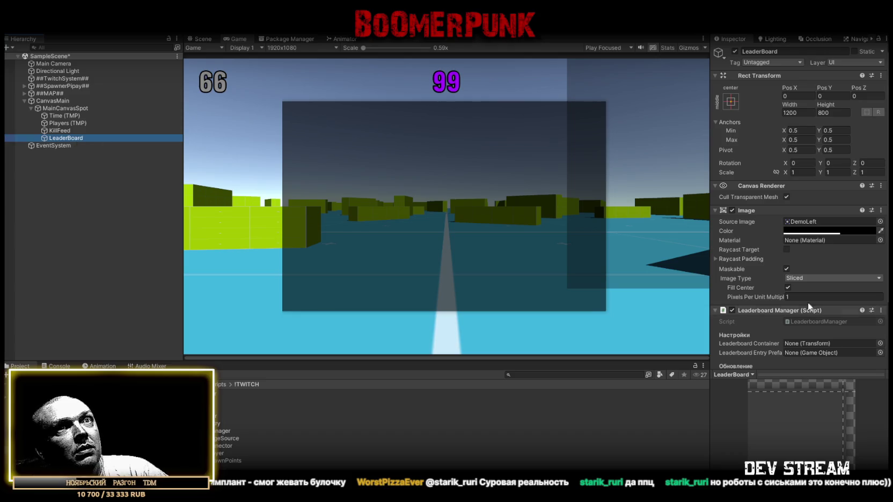
scroll(775, 296, "down", 3)
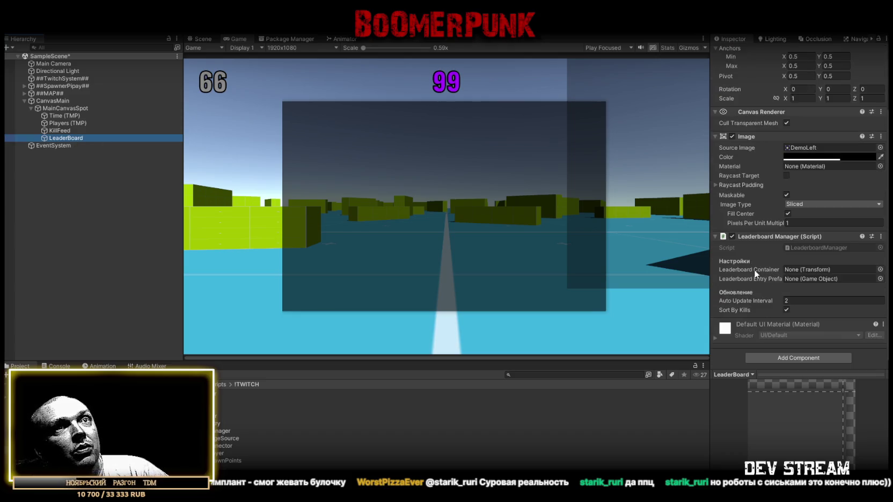
left_click(61, 132)
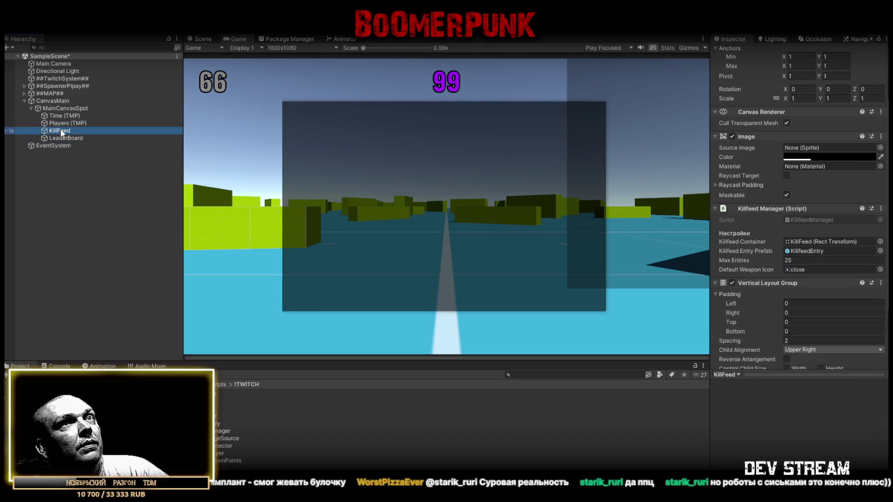
scroll(790, 244, "down", 3)
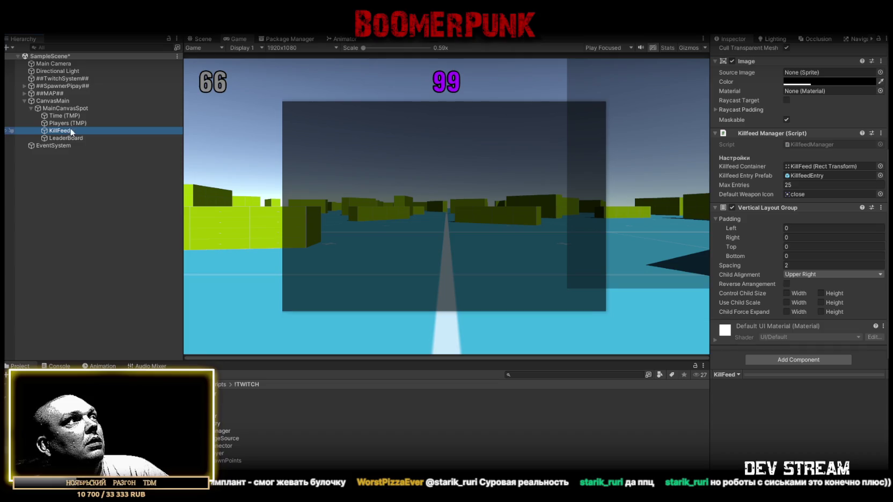
Duplicate KillFeed, nest the copy under LeaderBoard, and rename it 'LeaderBoardContainer'.
key("ctrl+d")
left_click_drag(72, 141, 70, 138)
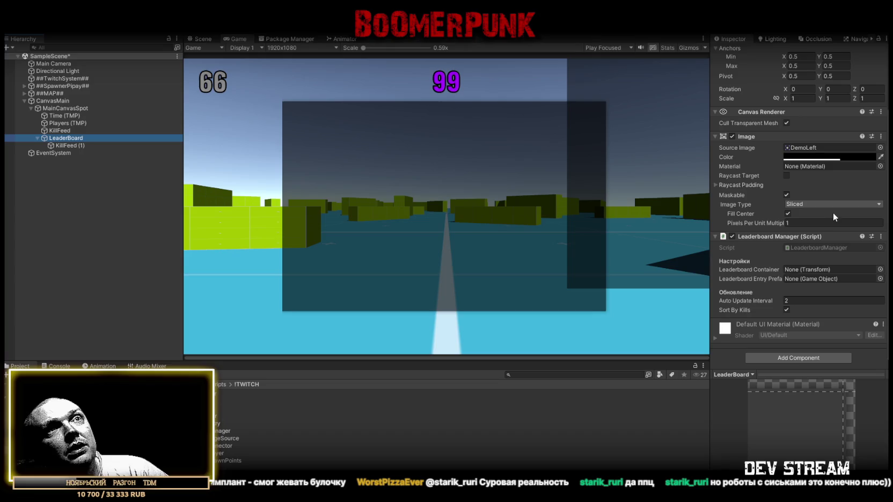
left_click(66, 147)
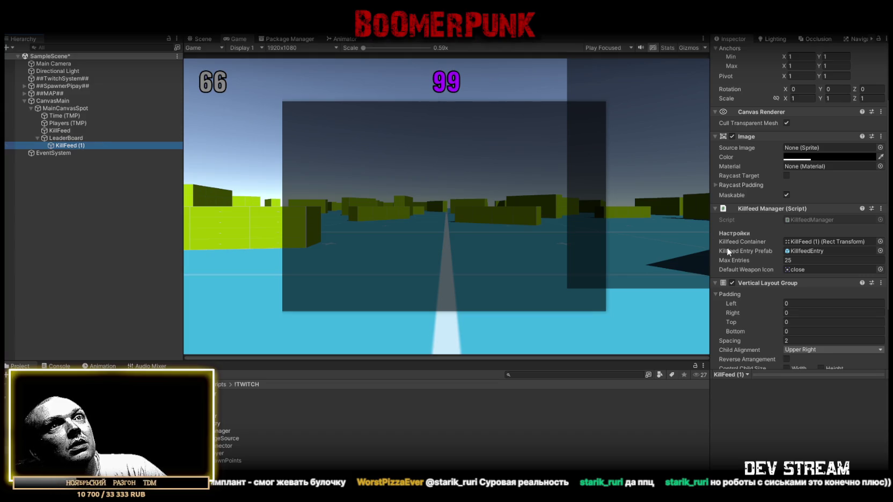
left_click(66, 138)
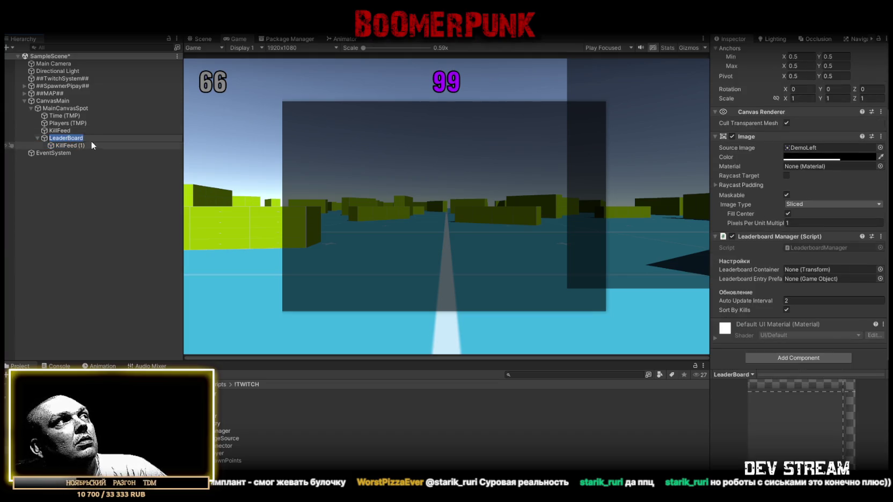
left_click(70, 145)
key("F2")
key("ctrl+v")
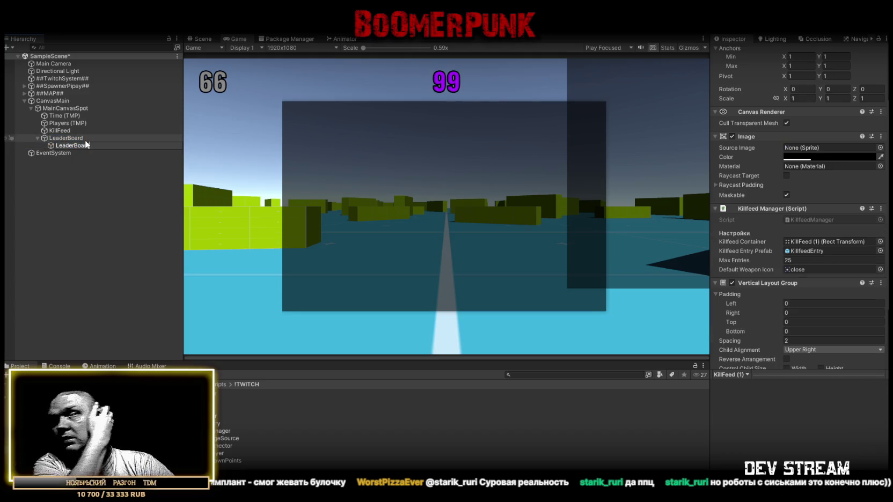
type("Co")
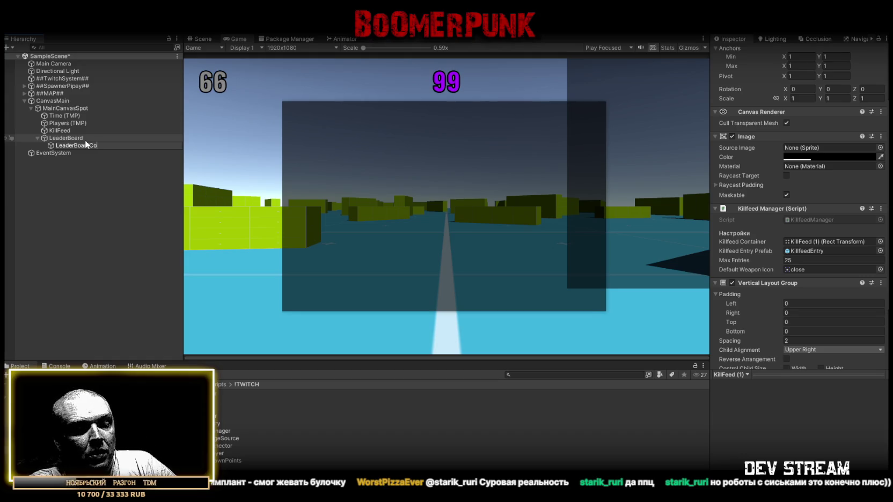
type("ntainer")
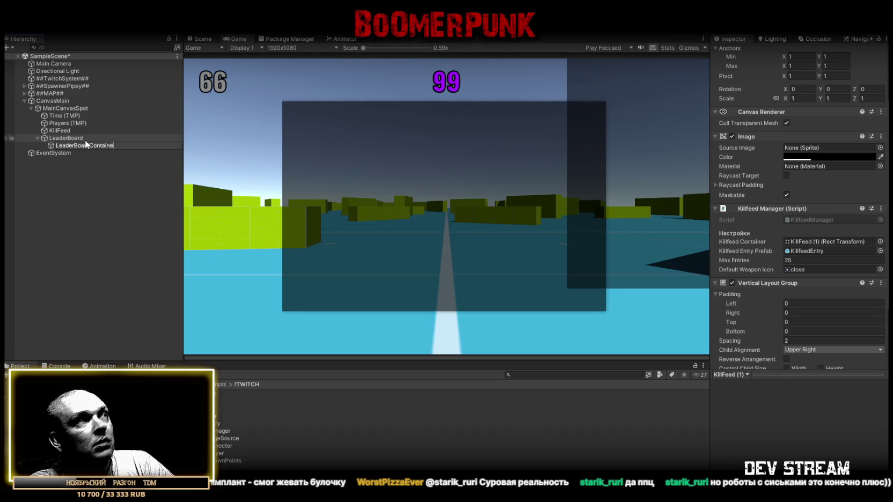
key("Return")
left_click(83, 139)
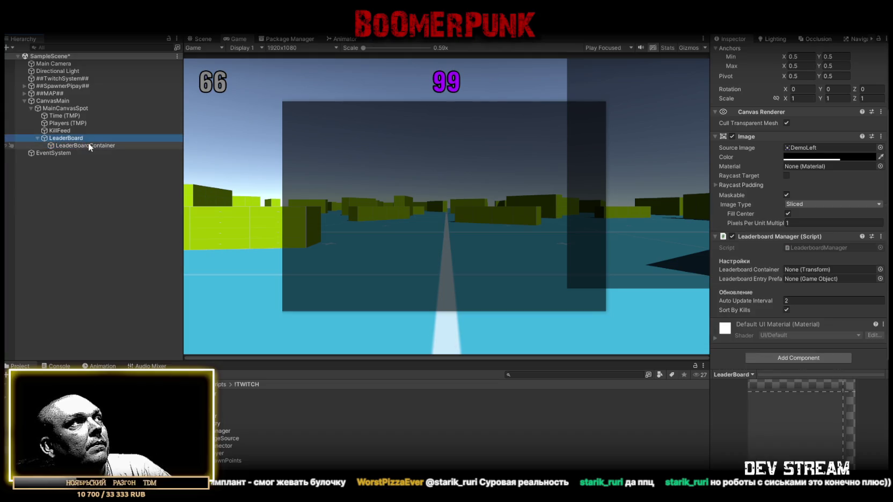
Assign LeaderBoardContainer to the Leaderboard Manager's Leaderboard Container field.
left_click_drag(88, 146, 805, 270)
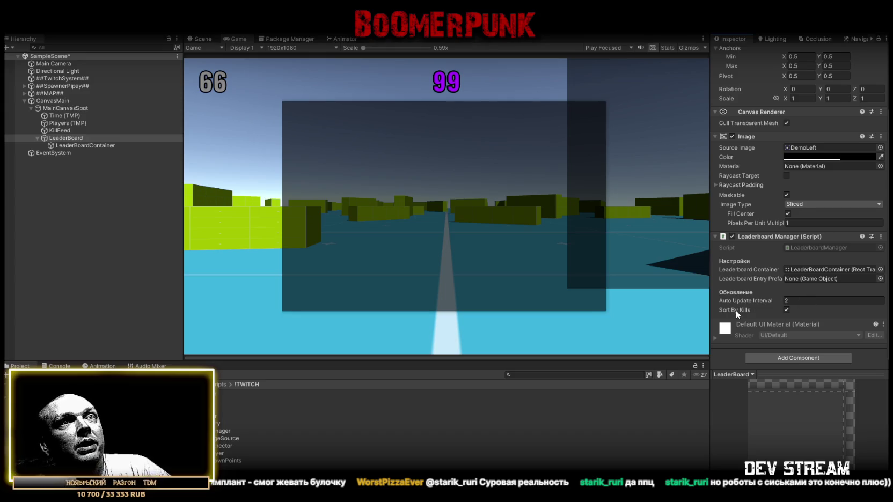
mouse_move(737, 310)
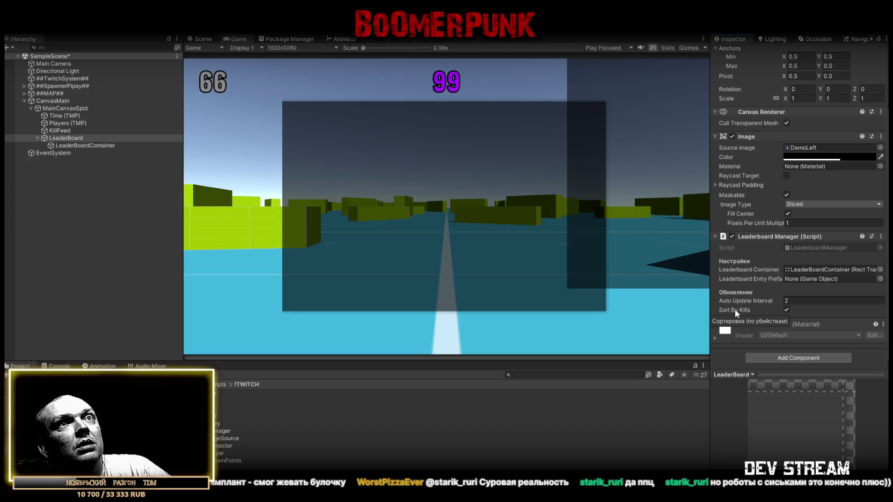
left_click(69, 147)
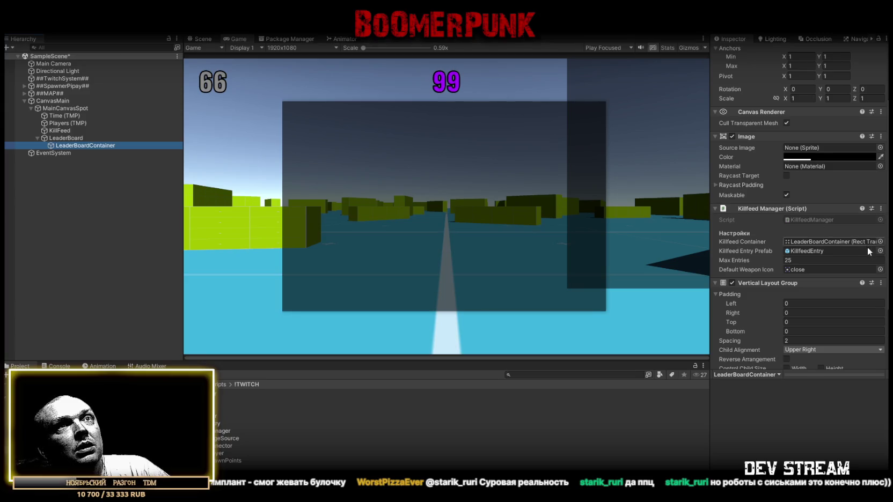
Remove the copied Killfeed Manager script from LeaderBoardContainer.
left_click(881, 208)
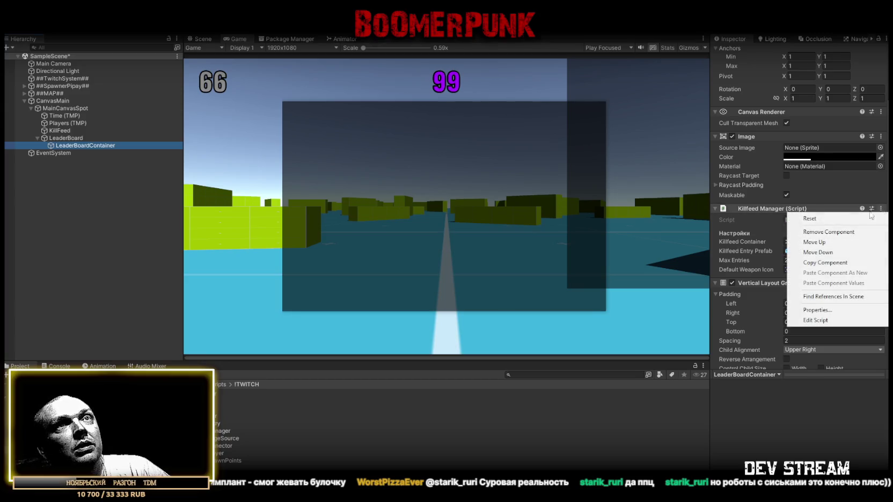
left_click(824, 232)
scroll(828, 190, "up", 3)
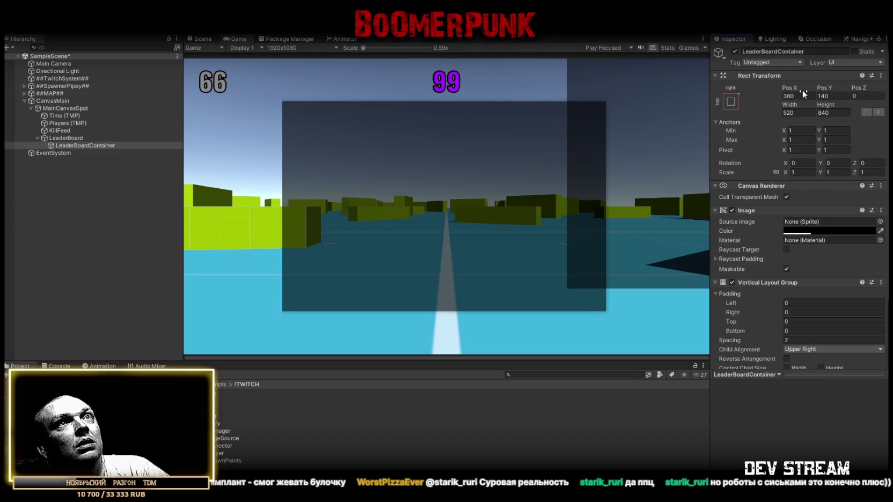
Anchor the container middle-centre at position 0, 0 with a 0.5 pivot.
left_click(731, 101)
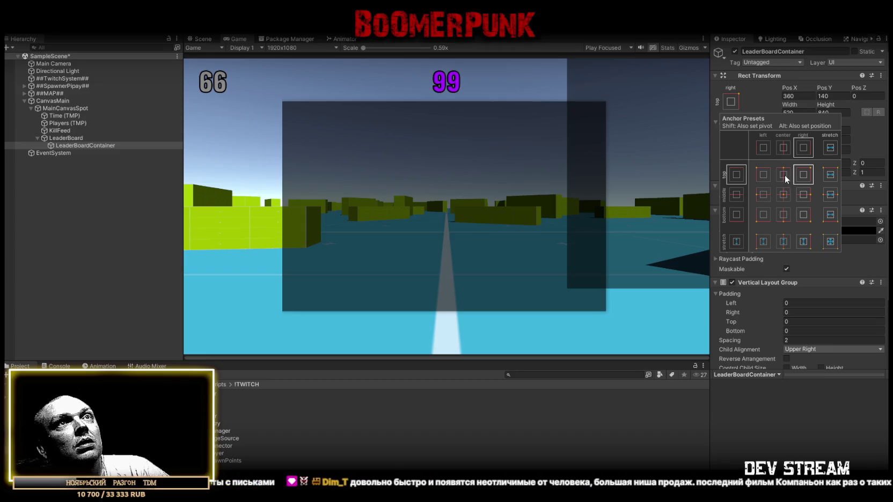
left_click(780, 196)
left_click(804, 95)
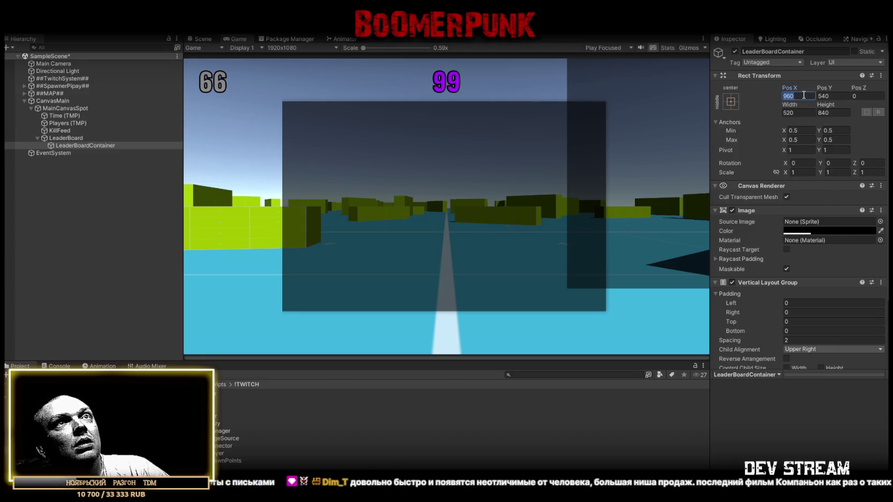
type("0")
left_click(837, 96)
type("0")
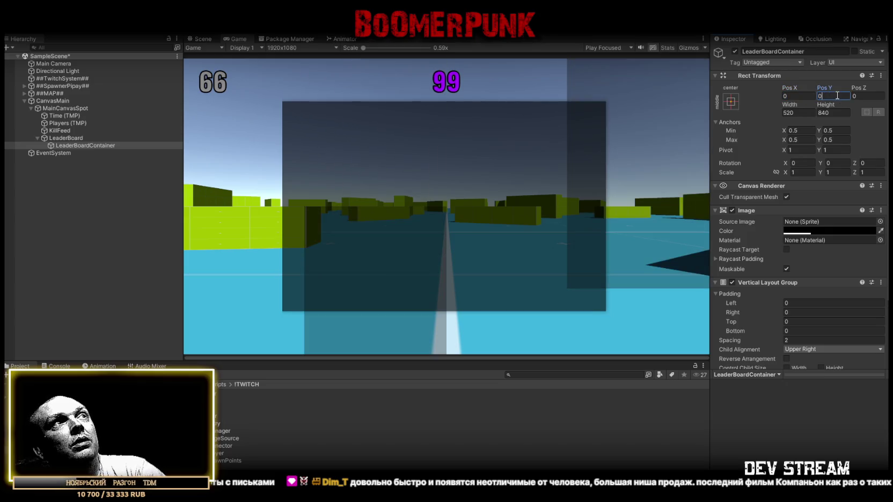
left_click(800, 150)
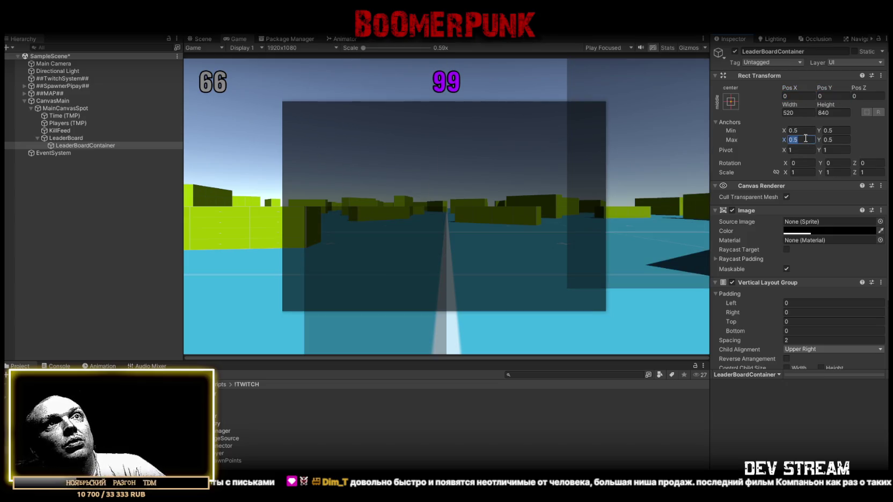
type("0.5")
key("Tab")
type("0.5")
left_click(805, 96)
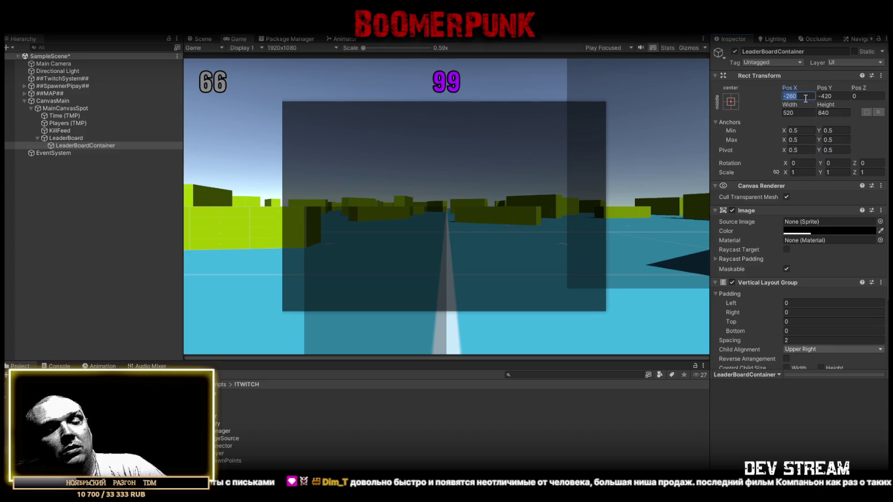
type("0")
left_click(838, 96)
type("0")
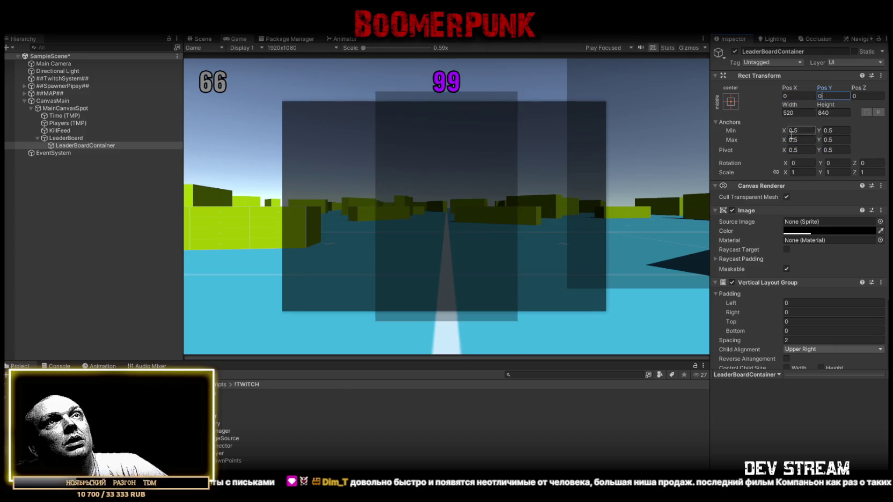
Size the container to height 700 and width 1080.
left_click_drag(825, 101, 626, 122)
left_click(822, 110)
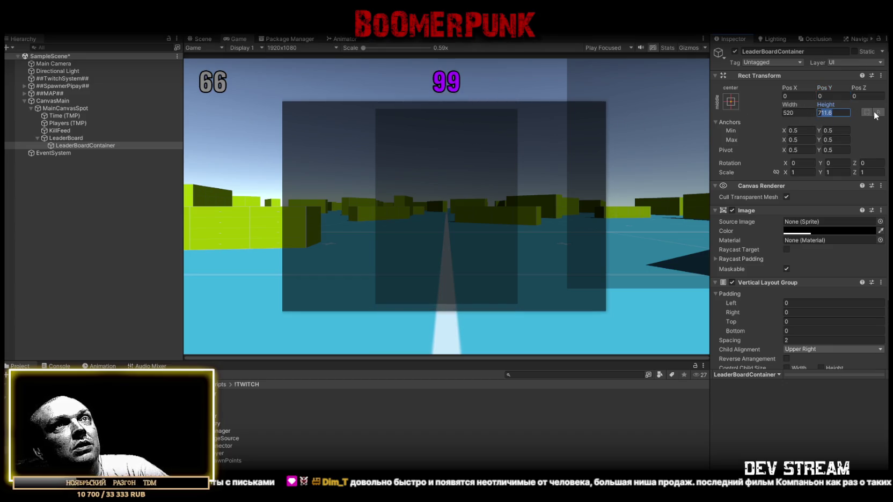
type("70")
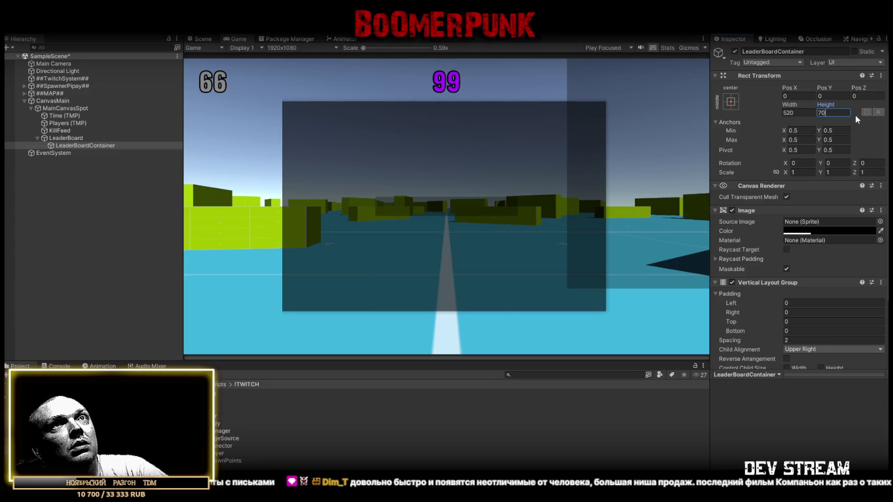
type("0")
left_click(790, 105)
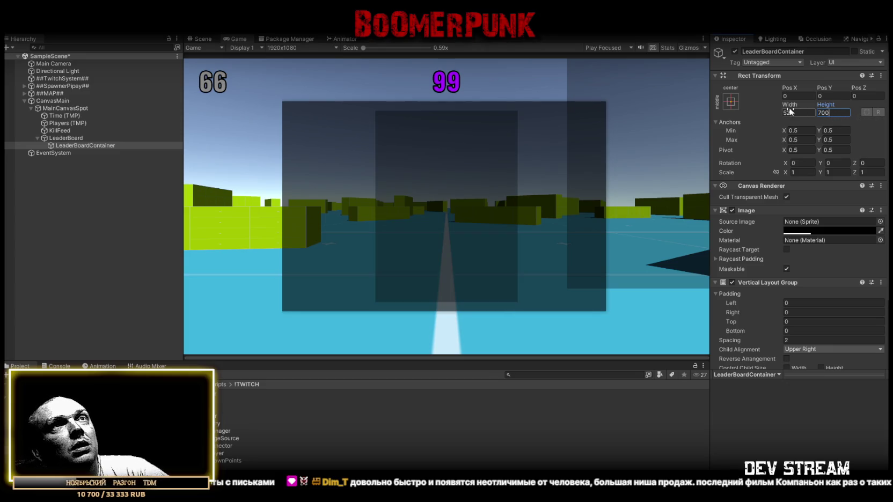
mouse_move(769, 108)
left_mouse_down()
mouse_move(870, 115)
mouse_move(15, 119)
mouse_move(25, 118)
left_mouse_up()
left_click_drag(785, 113, 810, 113)
type("1080")
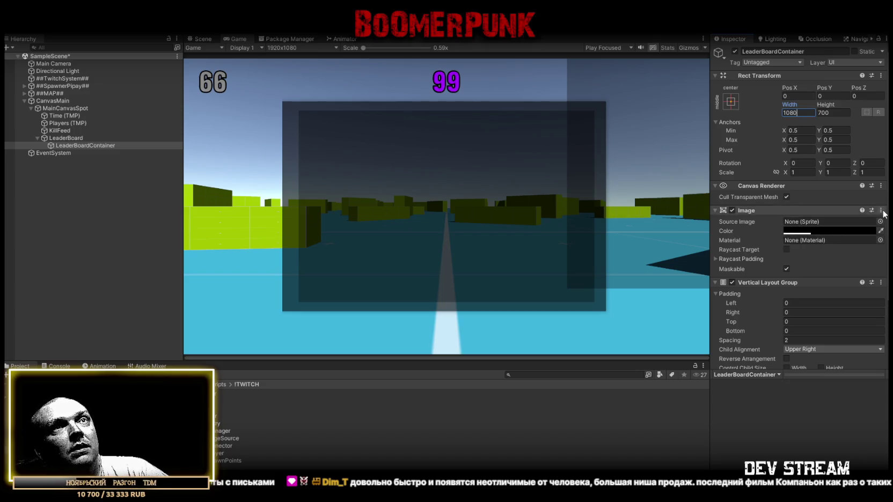
left_click(826, 230)
Make the container's Image colour fully opaque and set child alignment to Upper Center.
left_click_drag(845, 409, 866, 411)
left_click(884, 223)
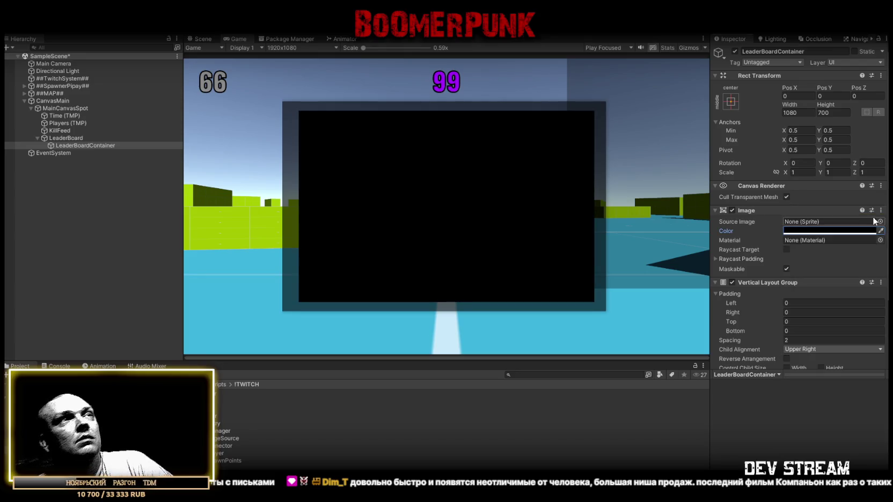
scroll(832, 263, "down", 3)
left_click(820, 273)
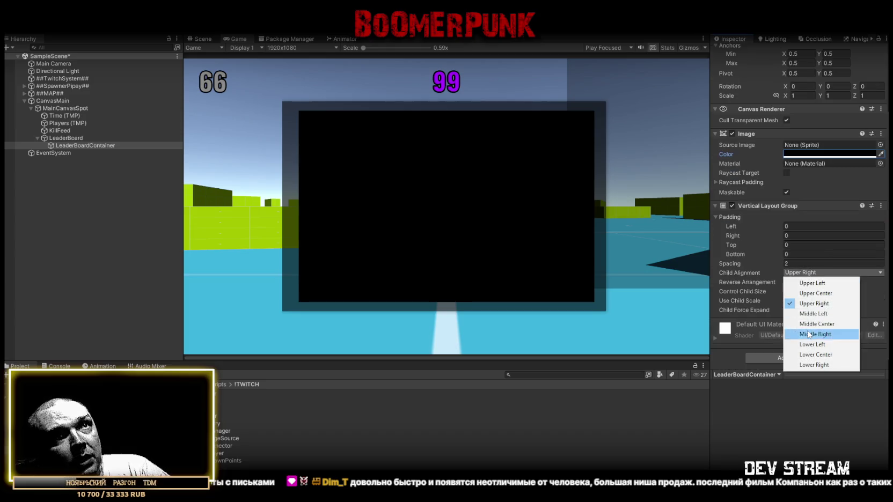
left_click(812, 295)
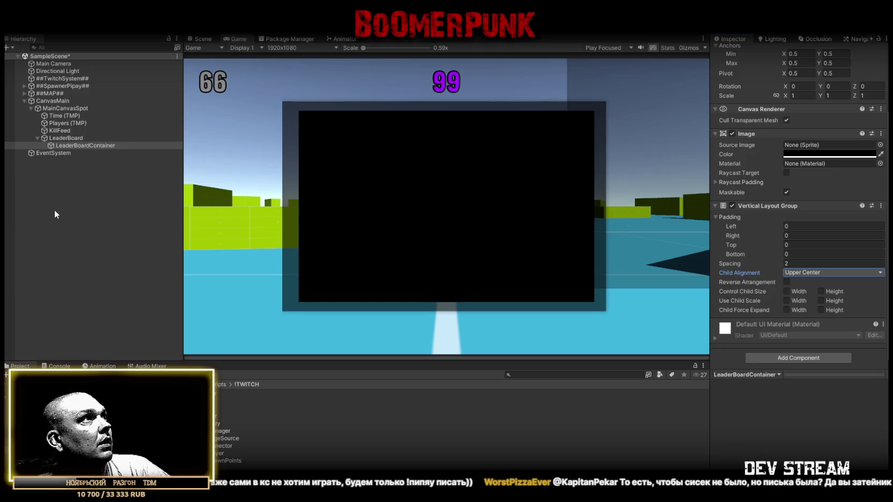
Add a UI Image child under LeaderBoardContainer with height 40.
right_click(79, 145)
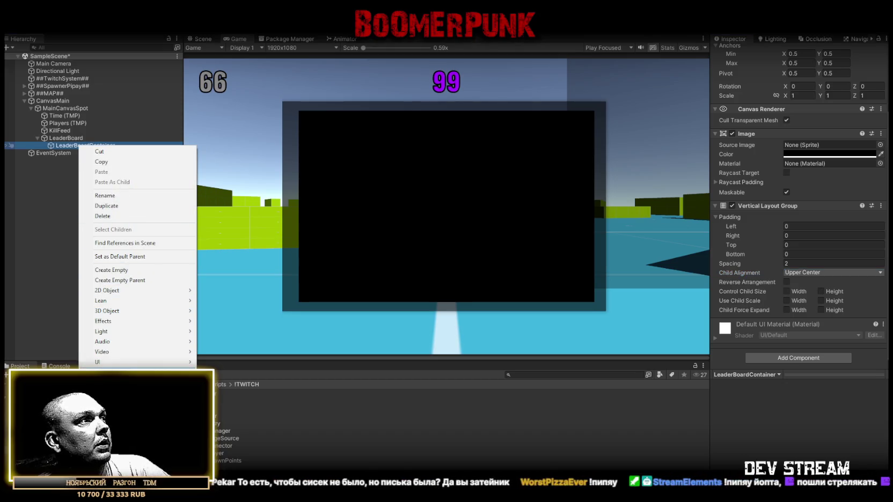
mouse_move(107, 362)
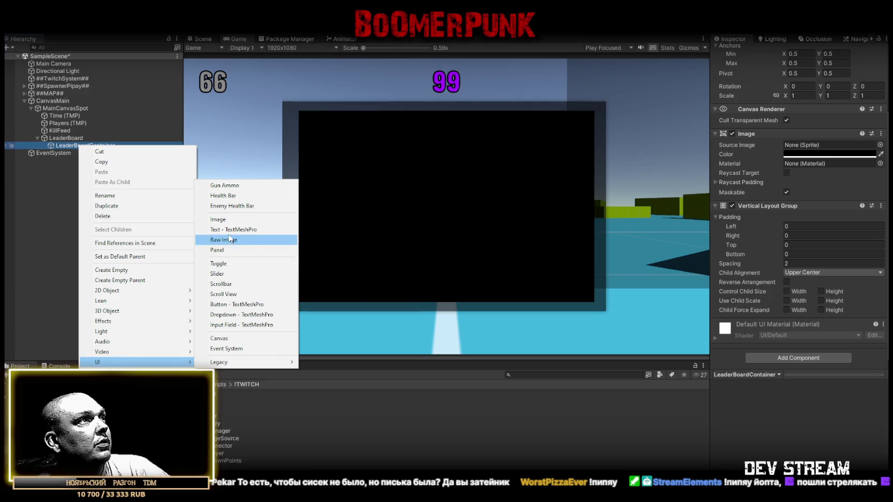
left_click(230, 220)
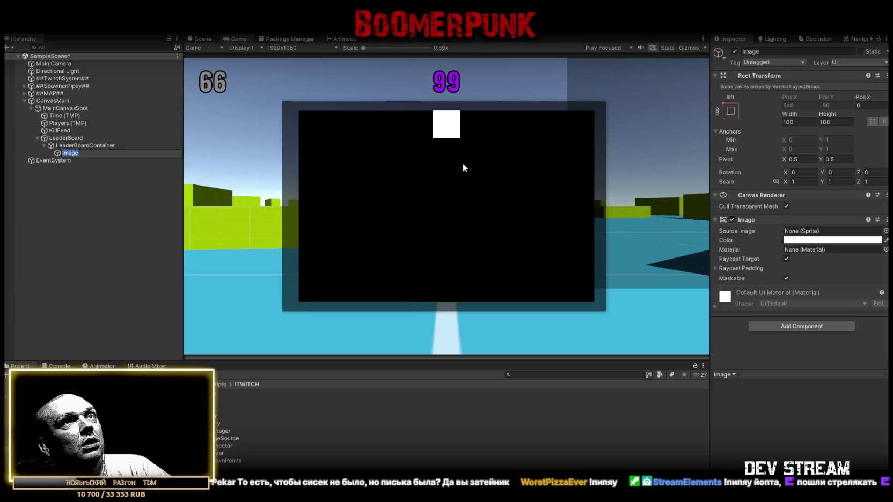
left_click(836, 121)
type("50")
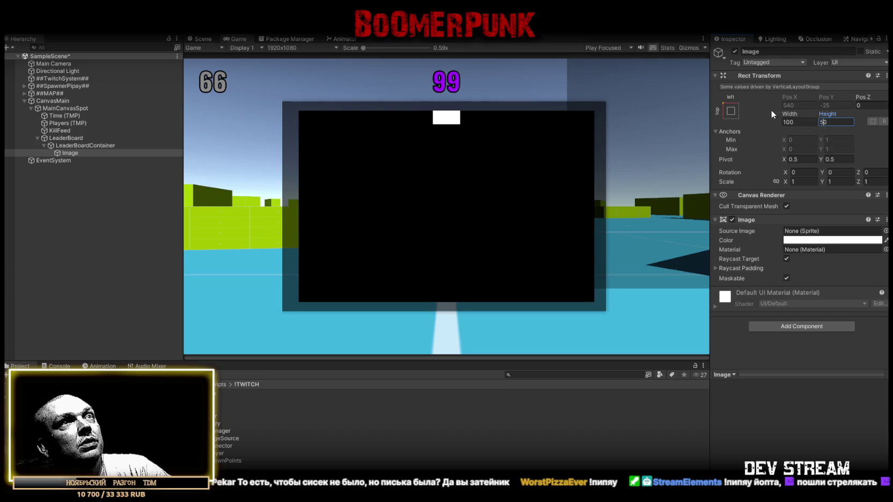
key("BackSpace")
key("BackSpace")
type("40")
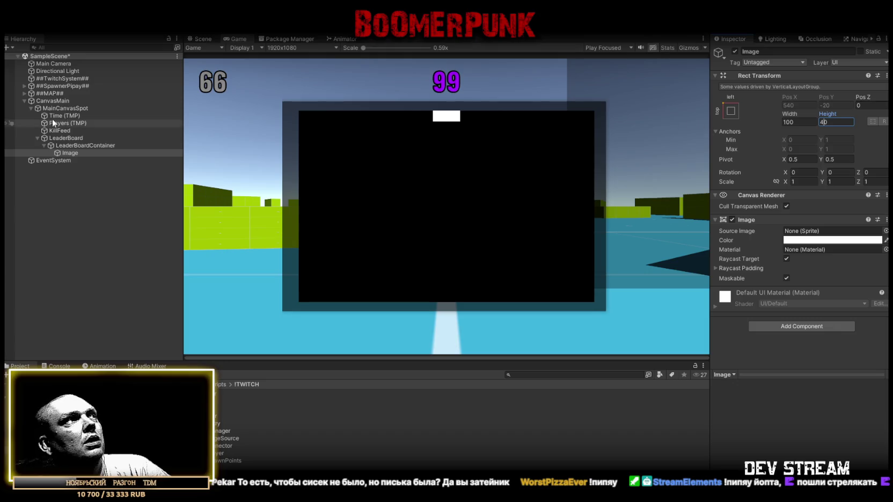
Duplicate the Image bar into 17 stacked copies and select them all.
left_click(70, 152)
key("ctrl+d")
key("ctrl+d")
key("ctrl+d")
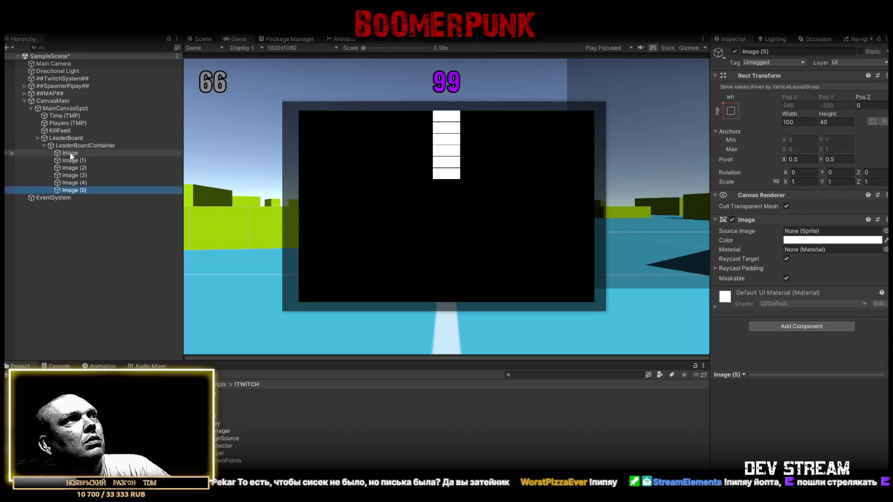
key("ctrl+d")
key("ctrl+d")
key("ctrl+d")
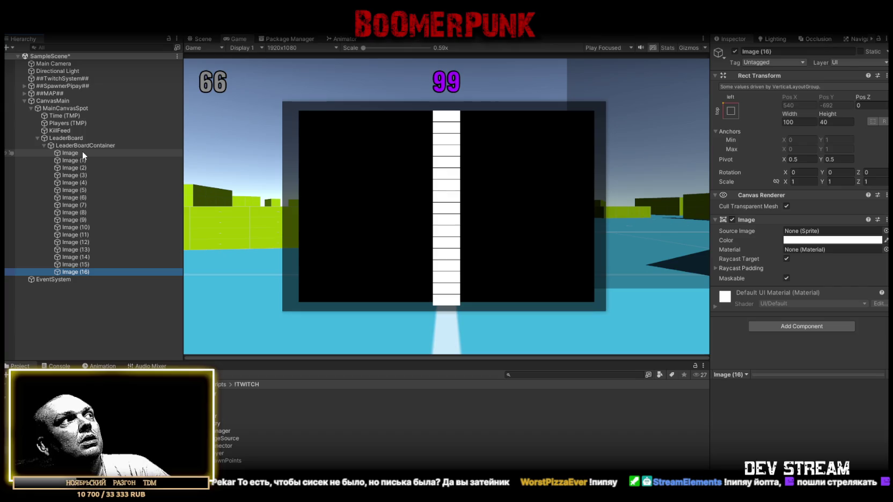
left_click(83, 153, "shift")
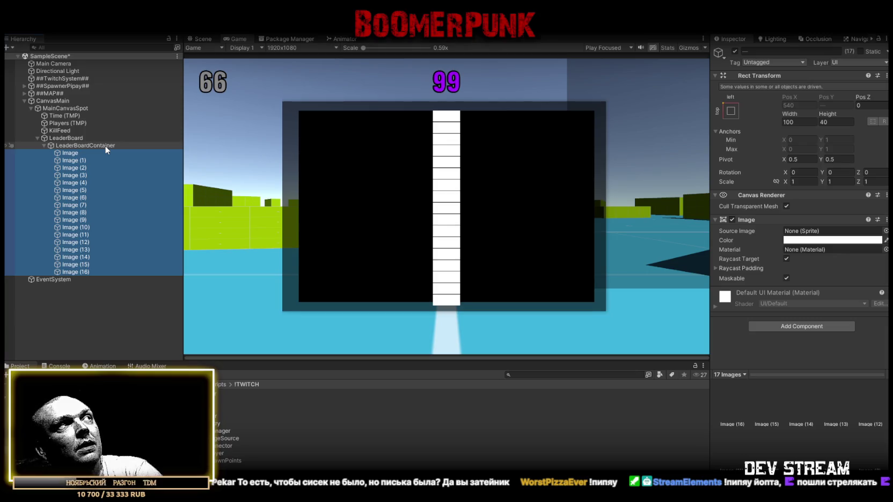
Delete the extra copies Image (1) through Image (16).
left_click(82, 161)
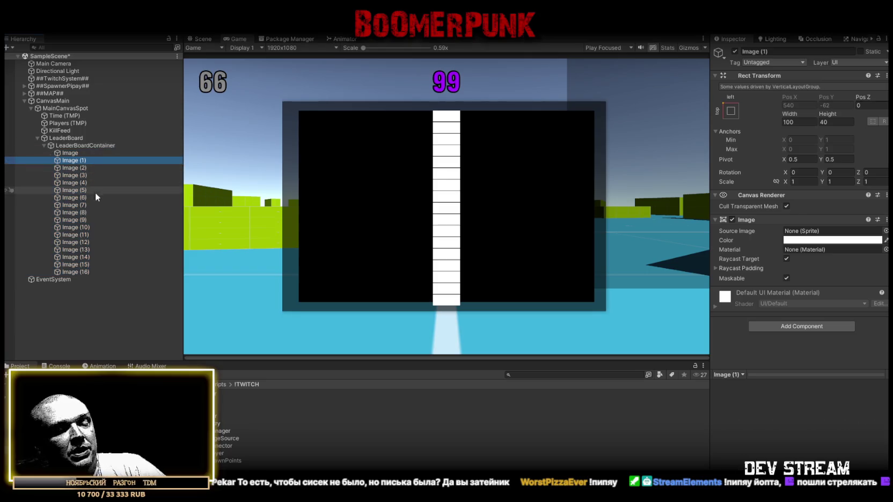
left_click(79, 270, "shift")
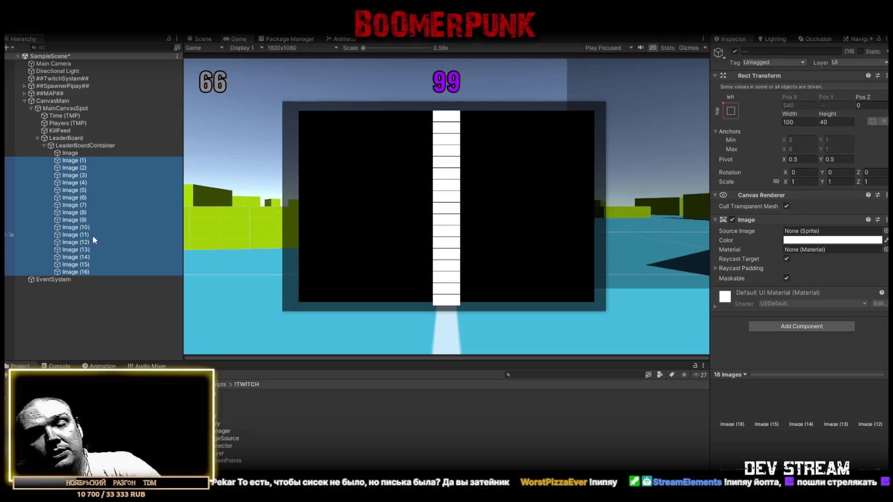
key("Delete")
Widen the remaining Image bar to 1070 so it spans the panel.
left_click(71, 152)
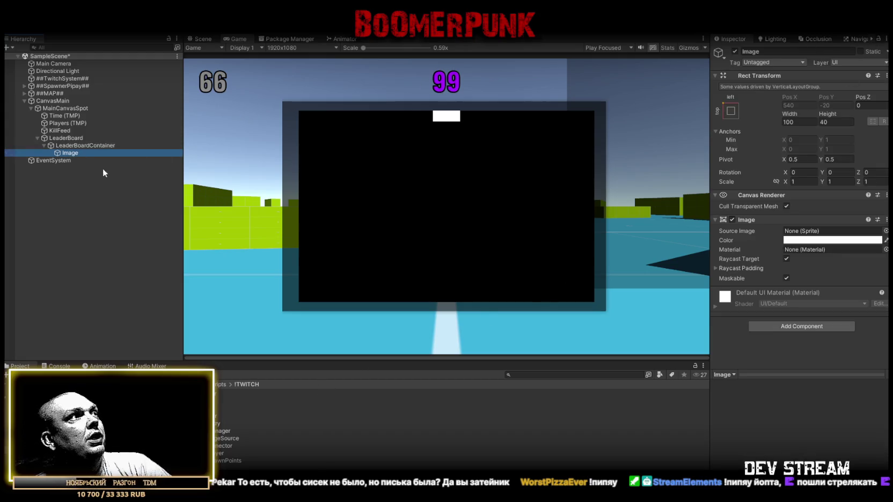
left_click(68, 146)
left_click(71, 154)
left_click(803, 121)
left_click(790, 122)
type("8")
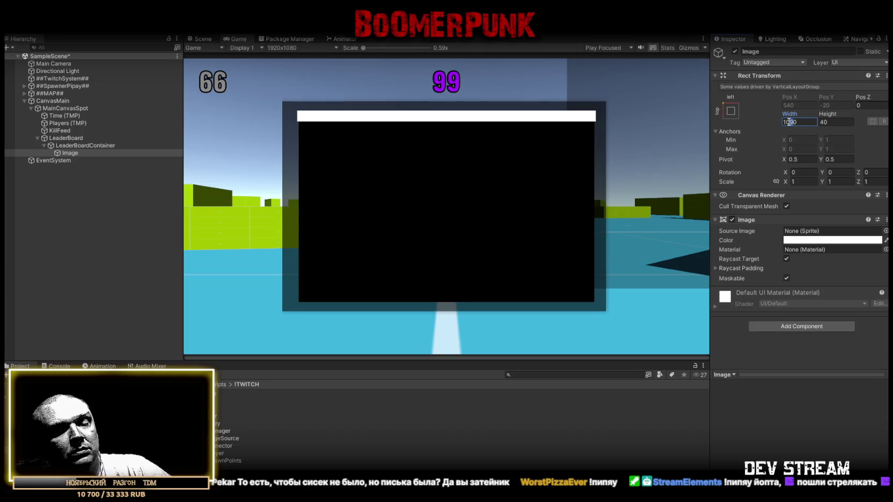
type("8")
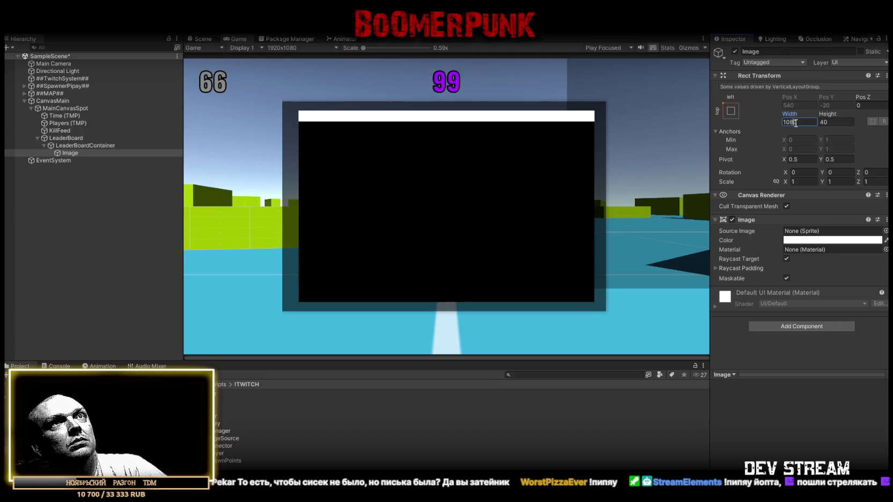
type("7")
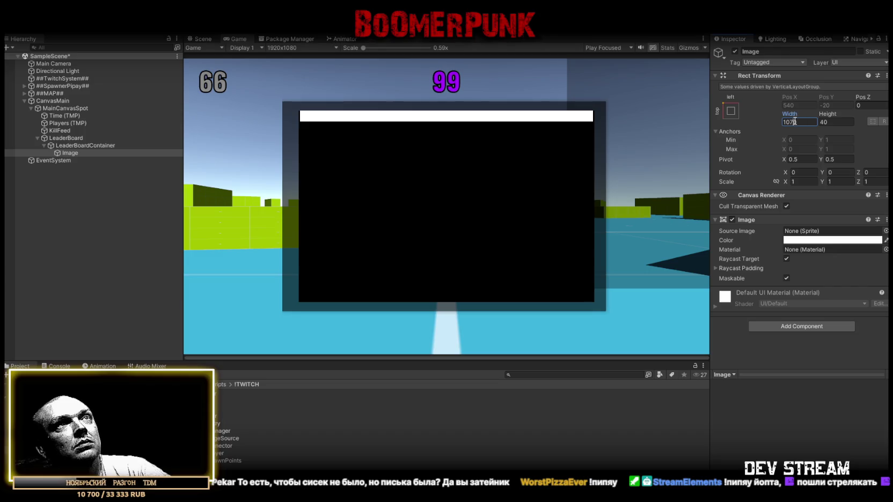
left_click(773, 383)
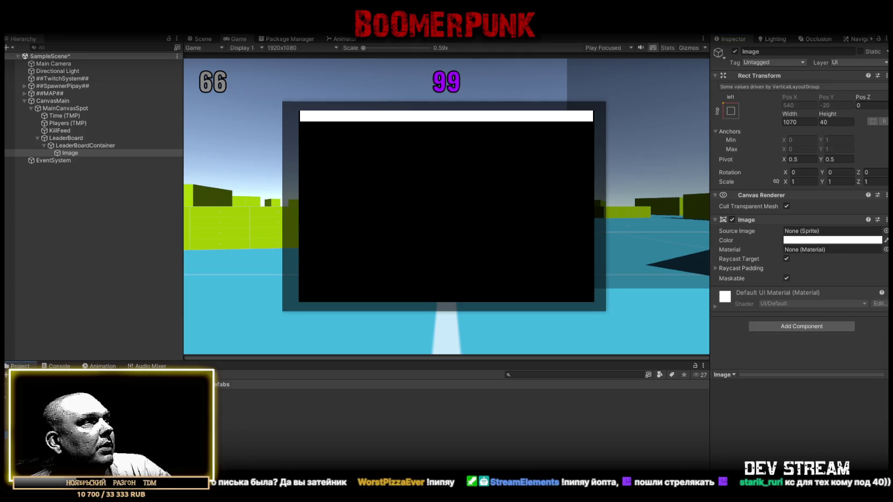
Copy the KillfeedEntry prefab's Horizontal Layout Group and paste it onto the Image bar.
left_click(428, 394)
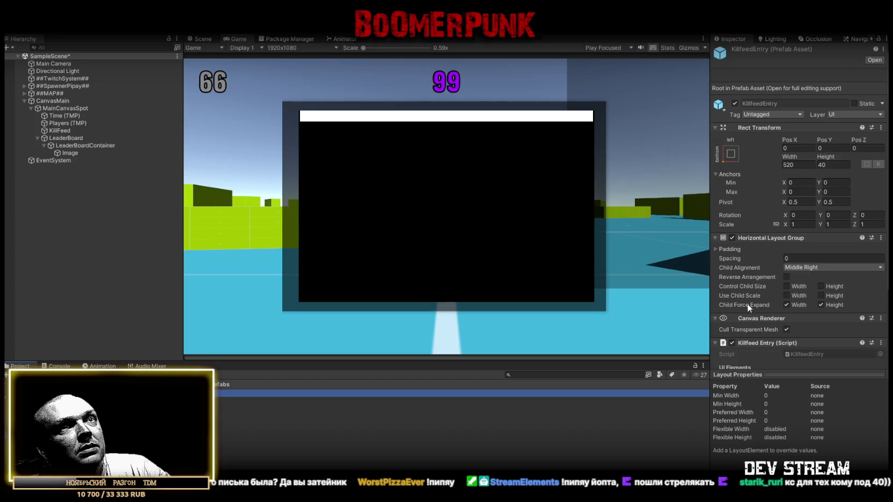
scroll(747, 304, "down", 3)
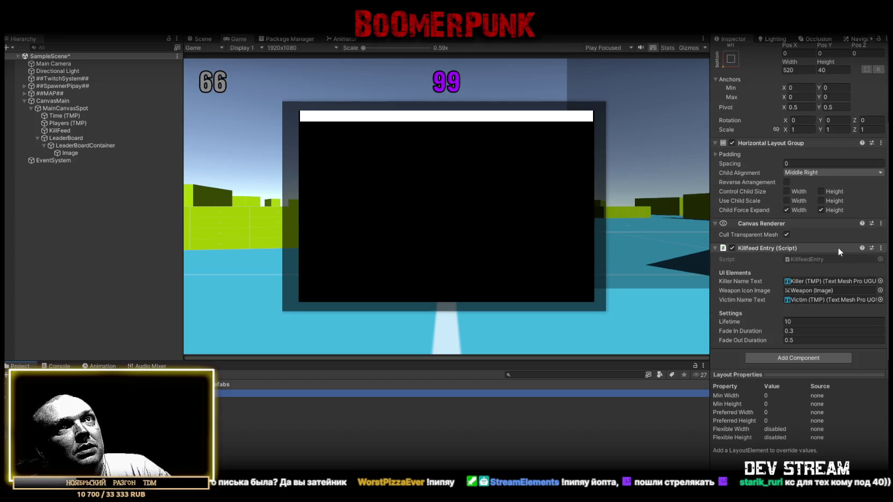
left_click(881, 143)
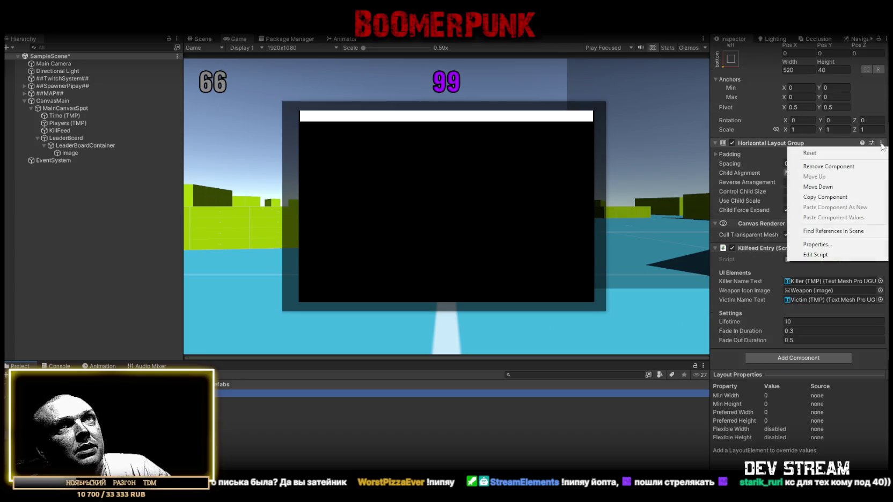
left_click(824, 198)
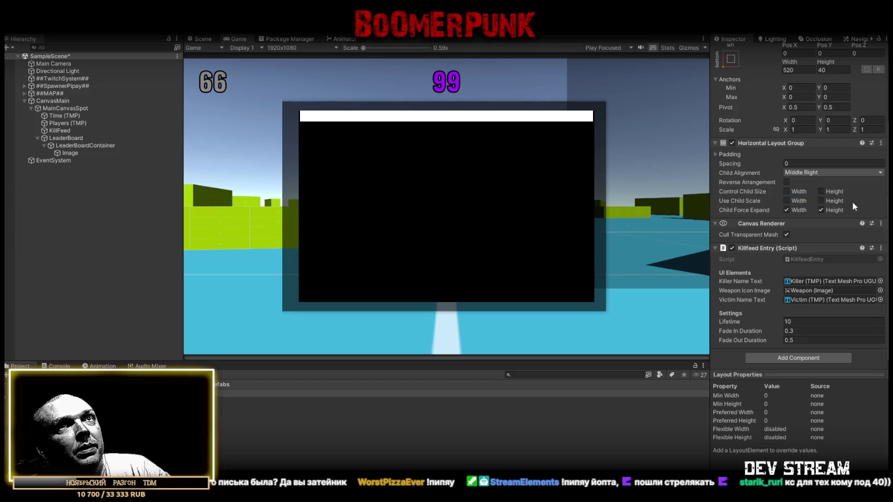
left_click(69, 153)
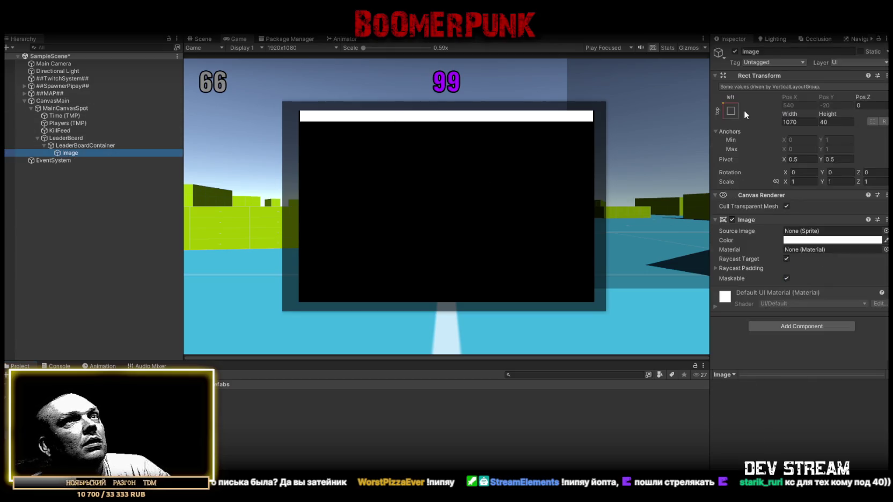
right_click(750, 219)
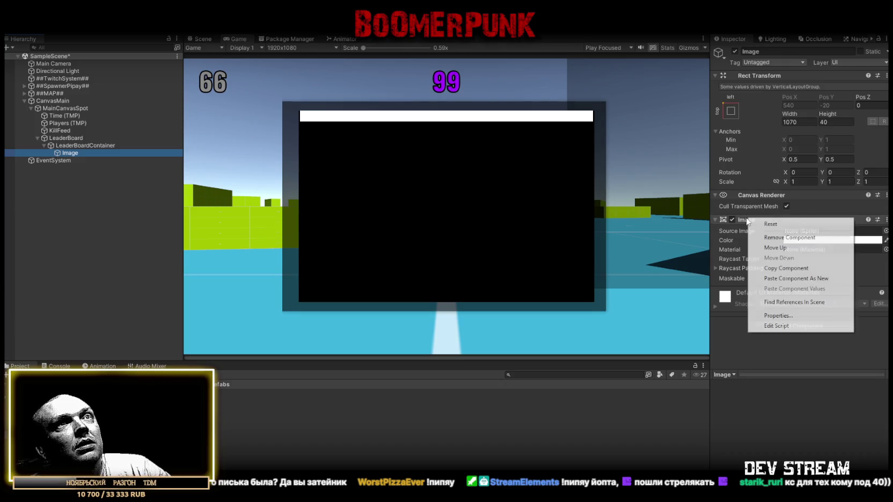
left_click(803, 277)
scroll(802, 278, "down", 2)
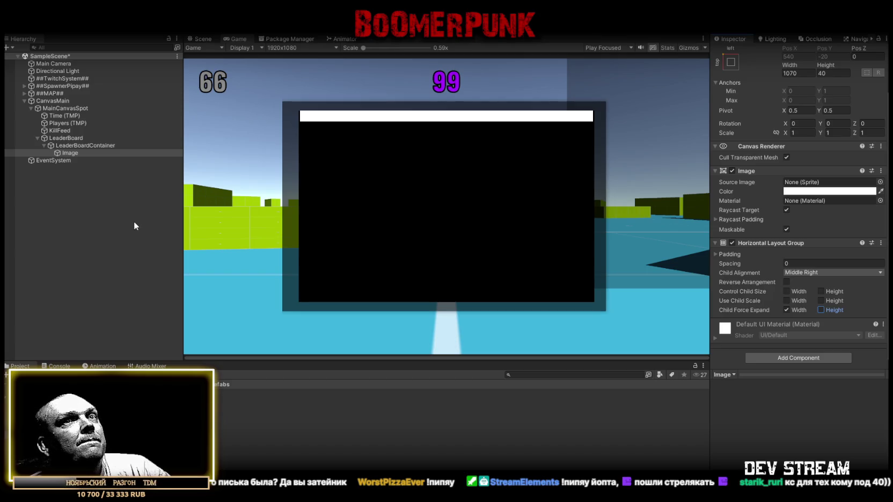
Compare the container and Image row, then open the !TWITCH scripts folder.
left_click(77, 145)
left_click(73, 153)
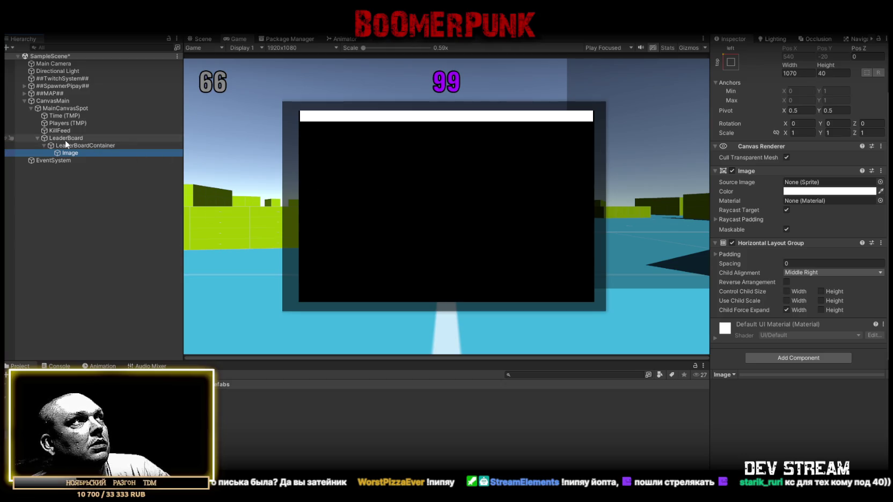
left_click(78, 145)
left_click(74, 152)
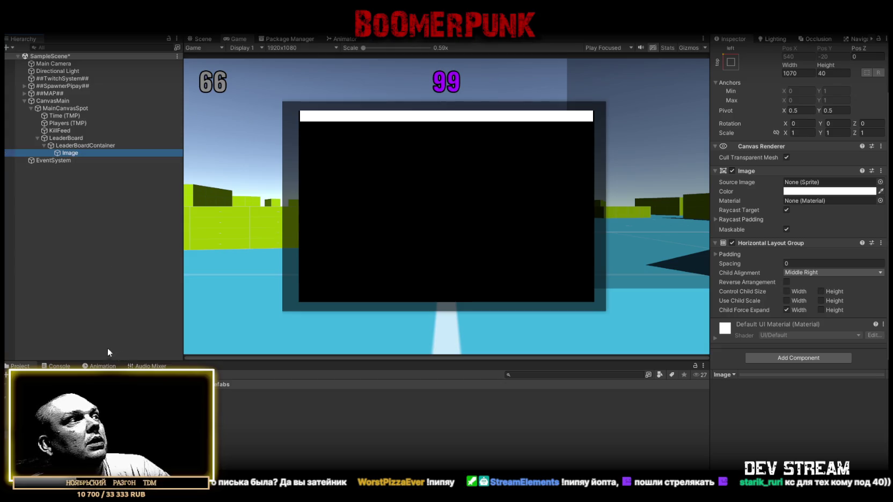
left_click(80, 429)
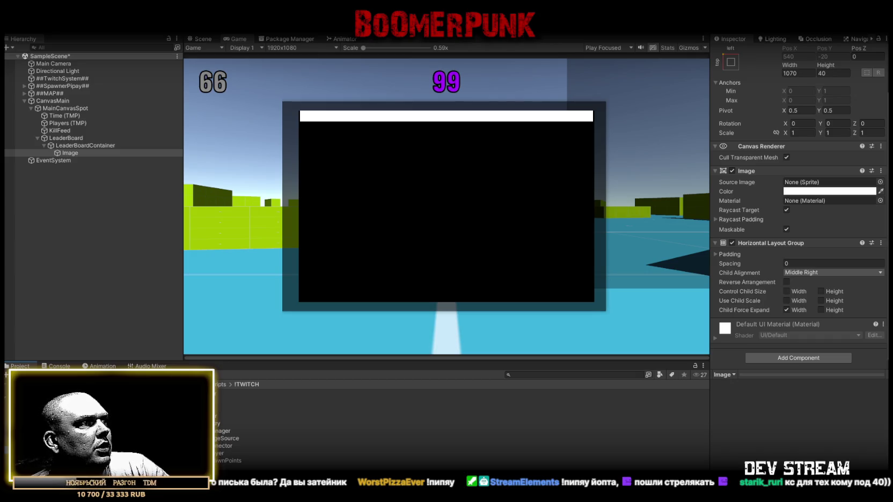
Rename the Image row to LeaderboardEntry.
left_click(221, 424)
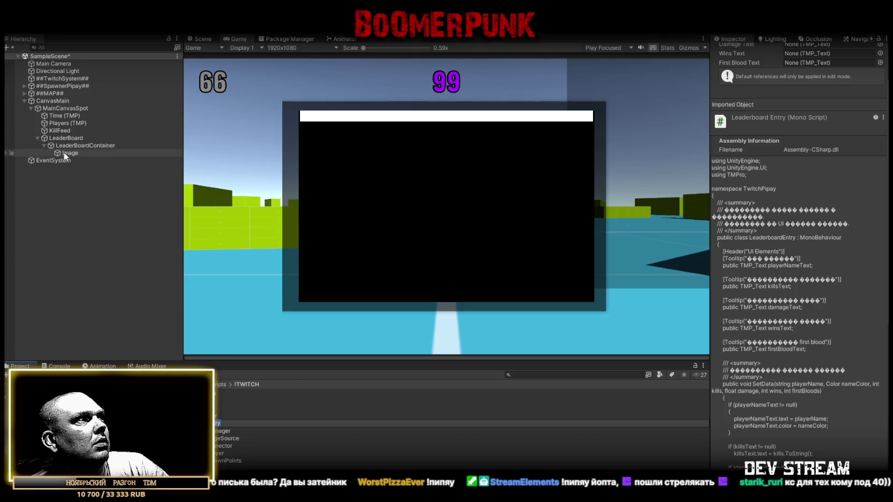
left_click(70, 154)
left_click(70, 153)
type("LeaderboardEntry")
key("Return")
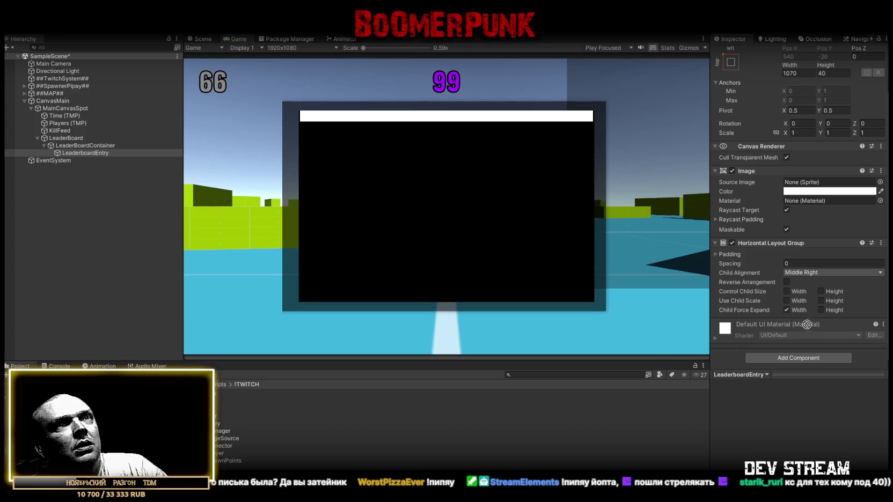
Attach the LeaderboardEntry script to the row and open the Prefabs folder.
mouse_move(726, 328)
left_mouse_down()
mouse_move(725, 352)
mouse_move(748, 235)
mouse_move(758, 319)
left_mouse_up()
scroll(792, 304, "down", 5)
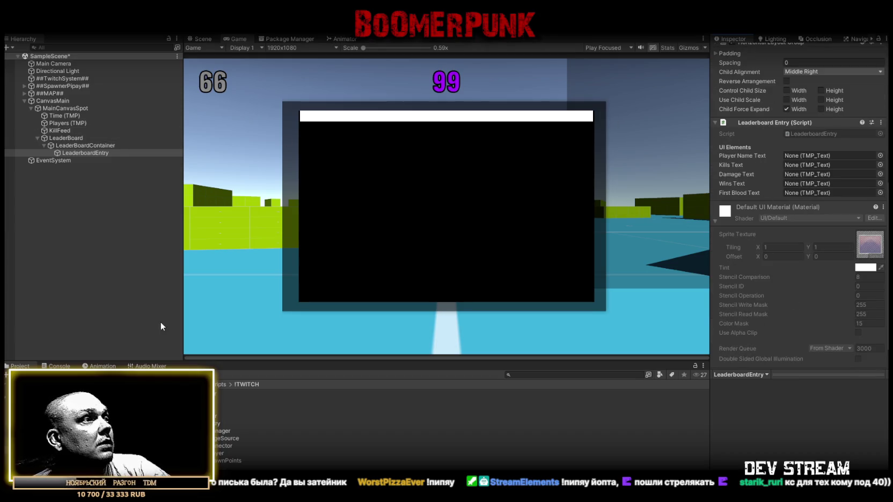
left_click(107, 408)
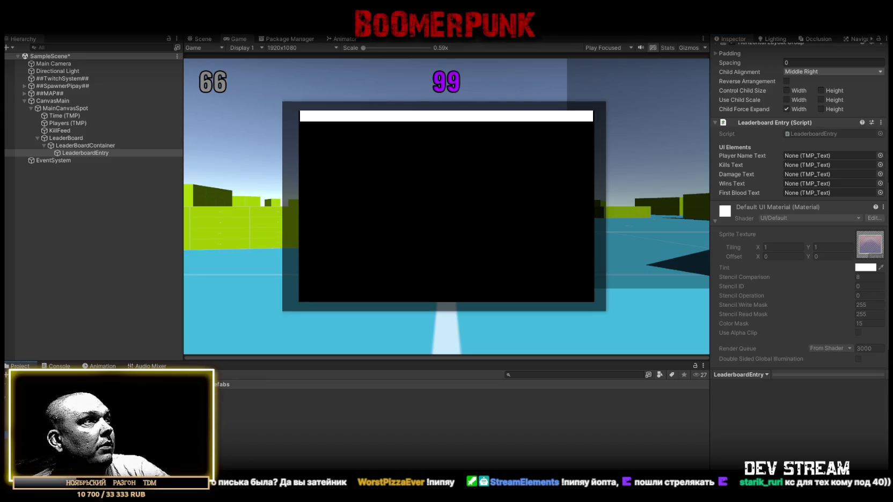
left_click(74, 131)
Copy the Killer (TMP) text from a temporary KillfeedEntry into LeaderboardEntry, then delete that instance.
left_click_drag(74, 132, 74, 132)
left_click(44, 138)
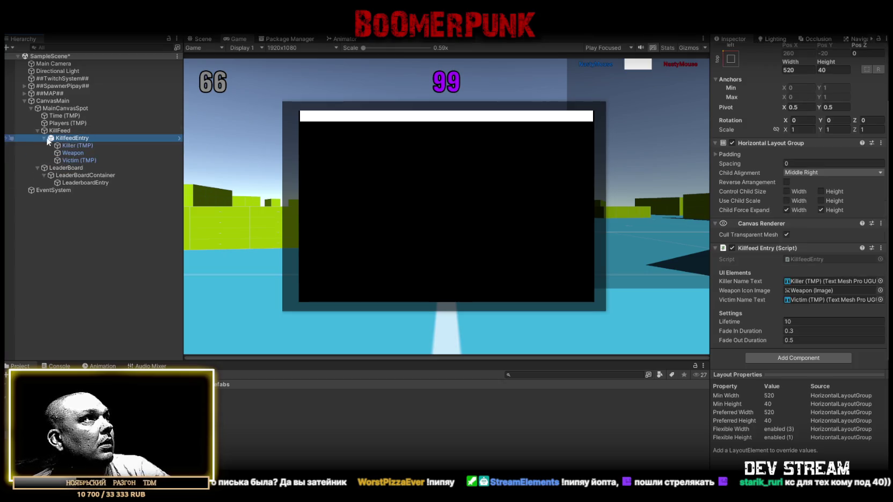
left_click(73, 144)
key("ctrl+d")
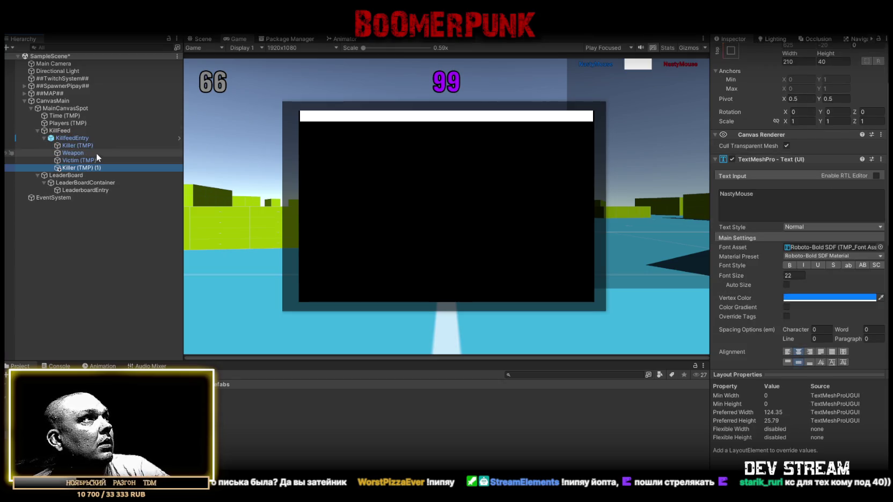
left_click_drag(80, 167, 70, 190)
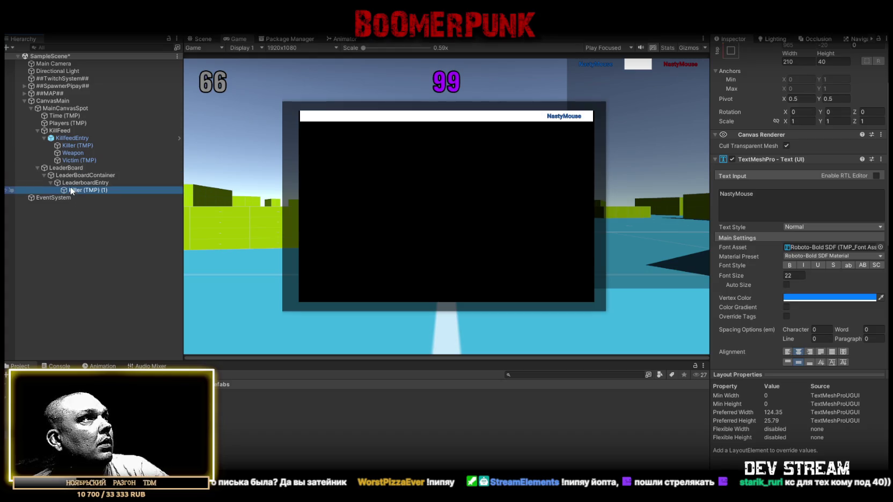
left_click(76, 138)
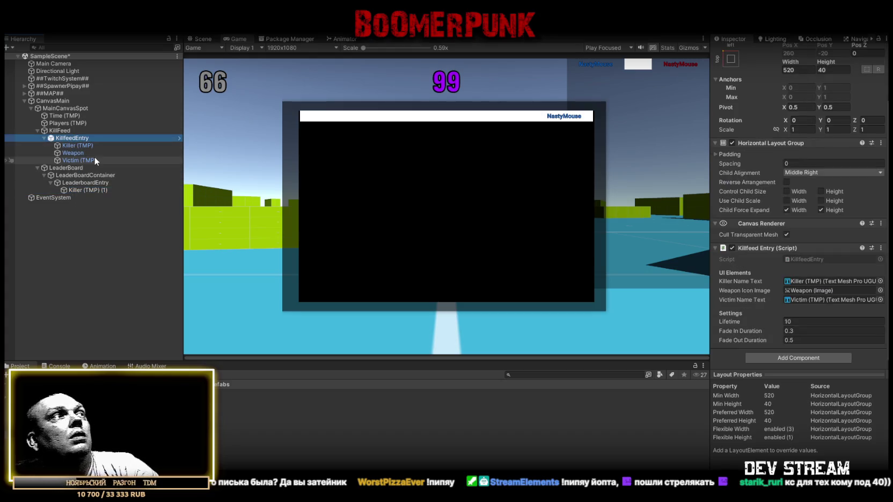
left_click(94, 158)
key("Delete")
Check the copied text's anchors and 210 width, and set LeaderboardEntry's child alignment to Middle Left.
left_click(90, 159)
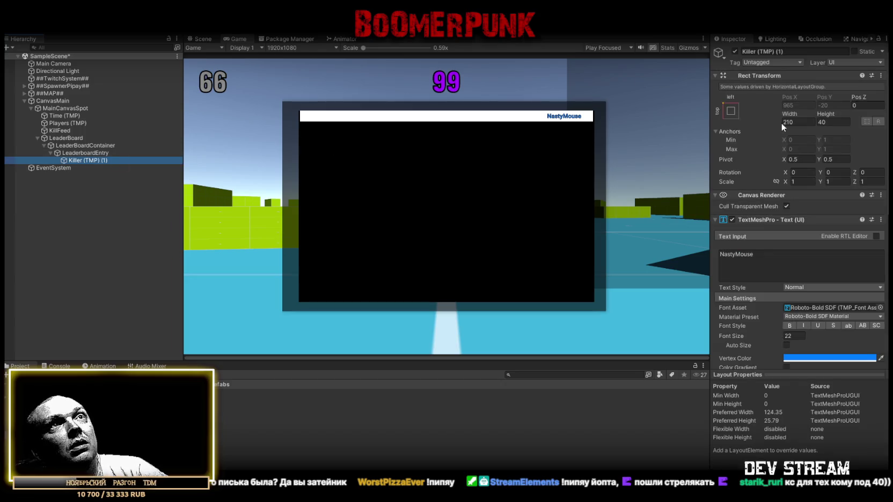
left_click(730, 112)
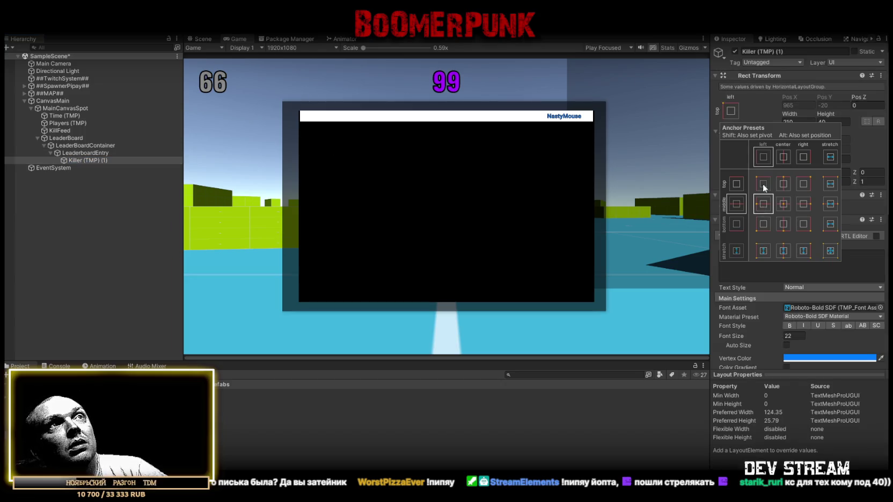
left_click(862, 134)
left_click(797, 122)
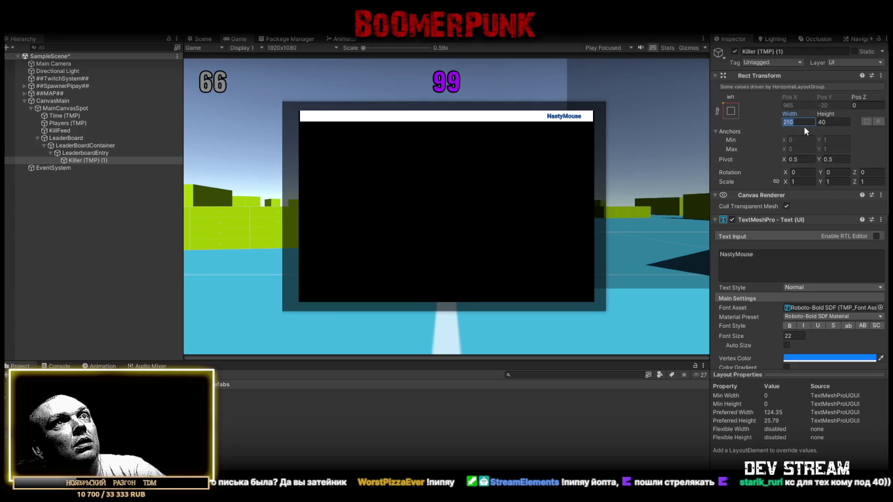
left_click(85, 153)
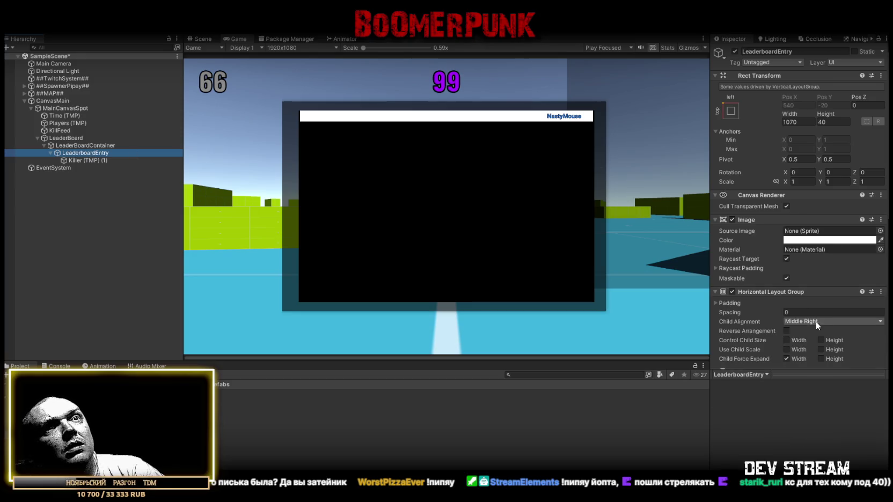
scroll(815, 319, "down", 1)
left_click(816, 296)
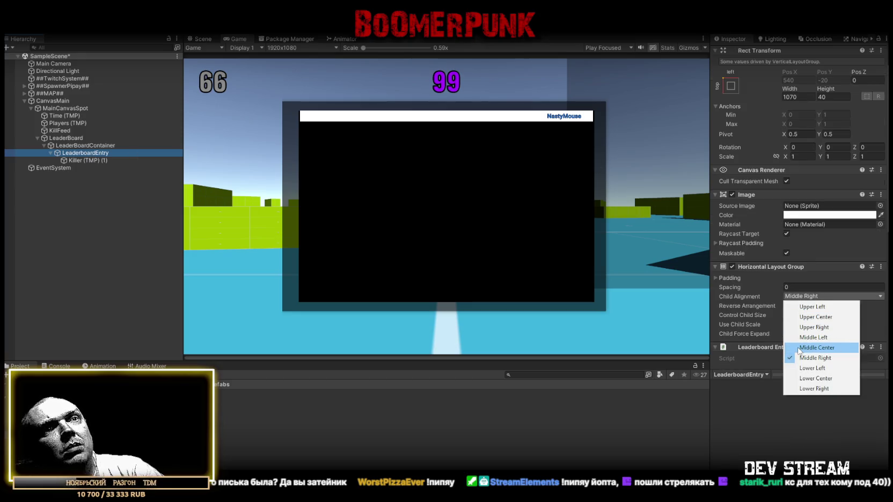
left_click(813, 338)
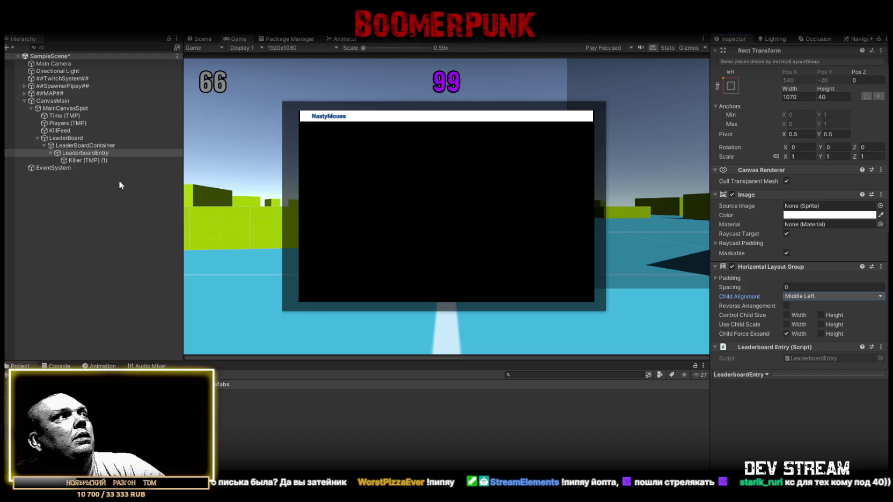
Rename the copied Killer text to Name (TMP).
left_click(77, 160)
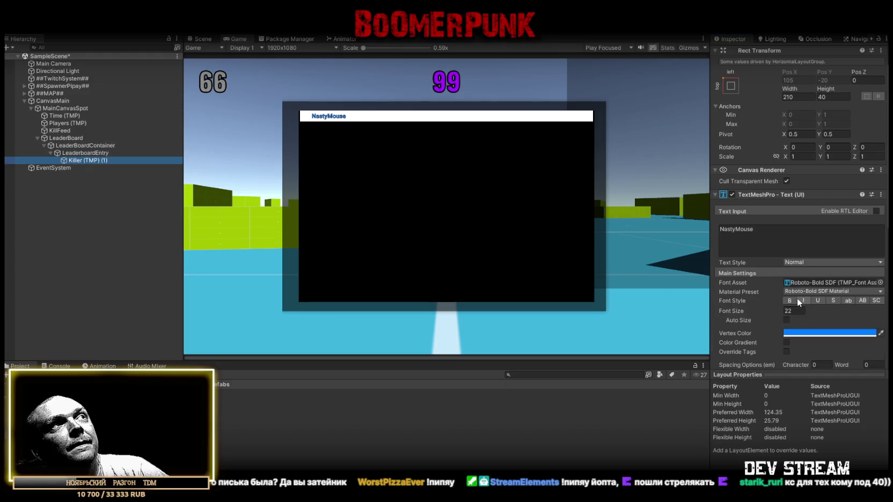
scroll(832, 293, "down", 3)
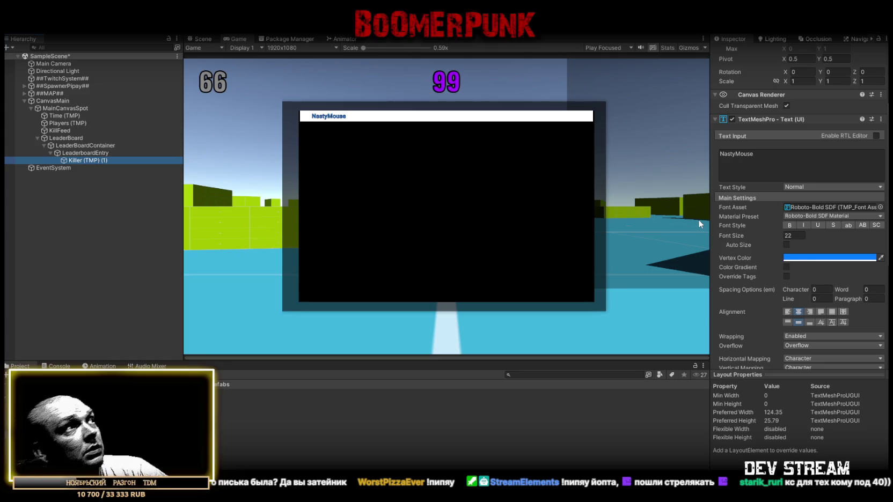
scroll(805, 214, "up", 4)
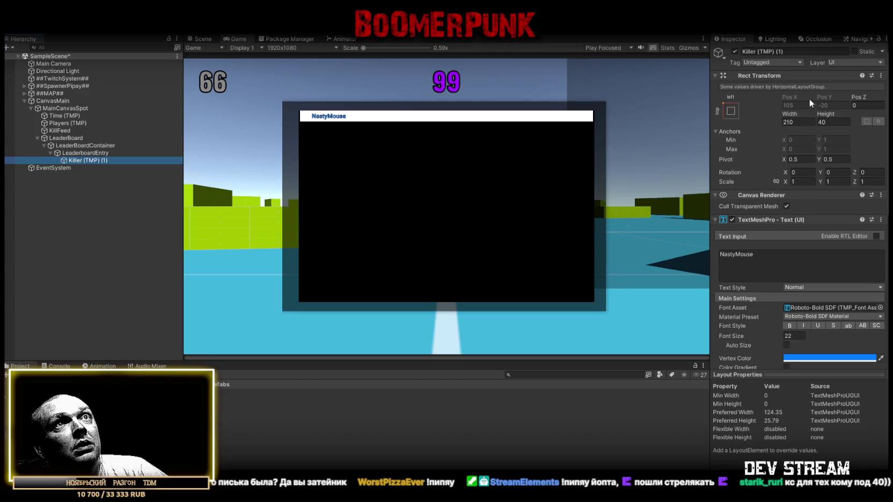
left_click(114, 159)
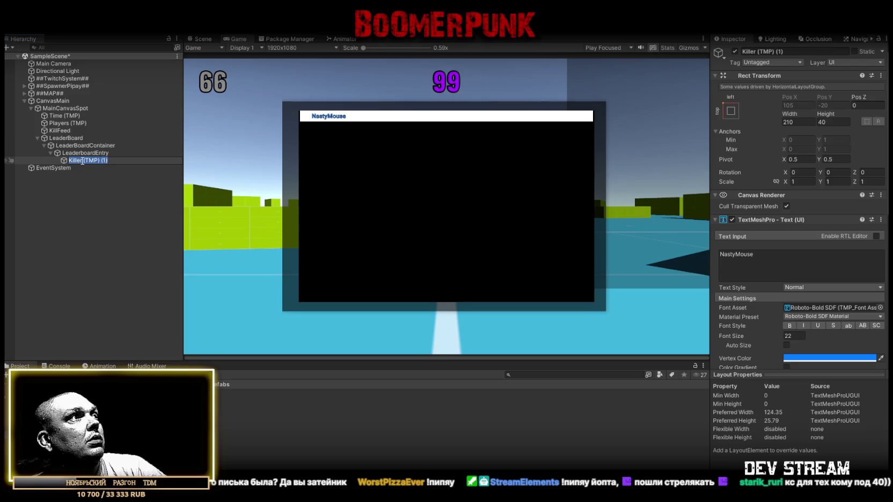
type("Name")
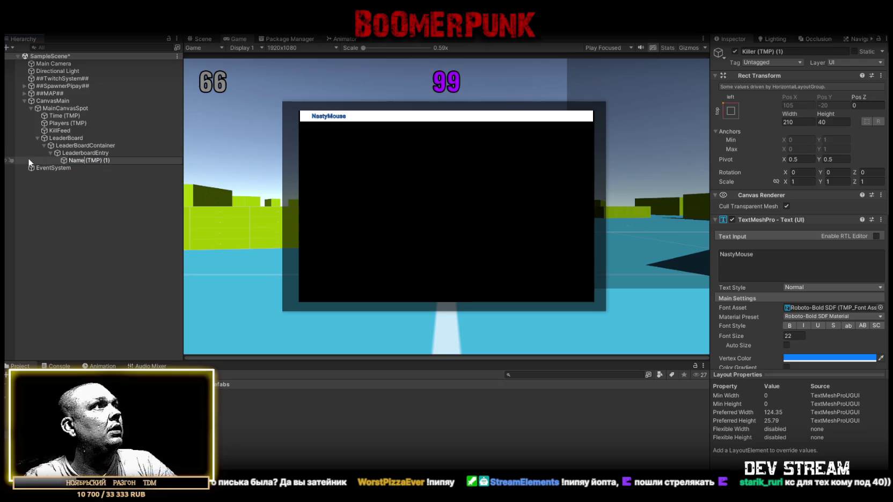
key("End")
key("BackSpace")
key("BackSpace")
key("BackSpace")
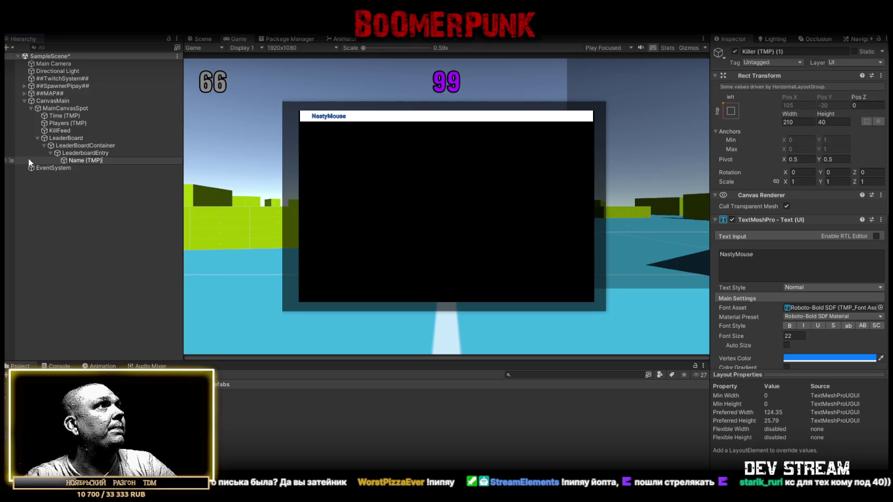
key("Return")
Duplicate Name (TMP) and strip the (1) suffix from the copy's name.
left_click(79, 153)
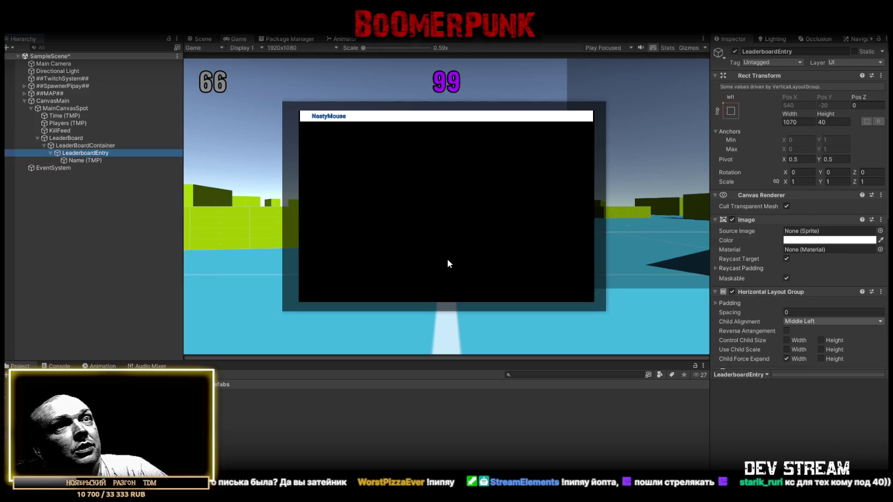
scroll(740, 271, "down", 3)
scroll(738, 271, "down", 4)
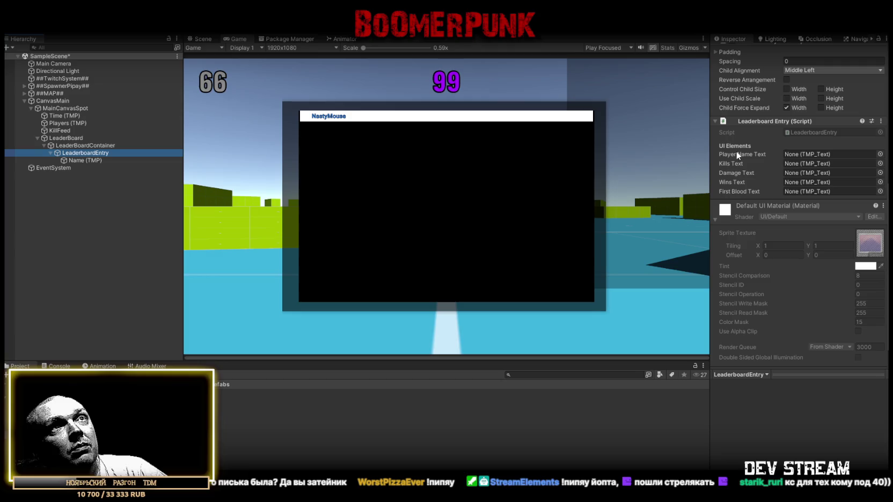
left_click(79, 159)
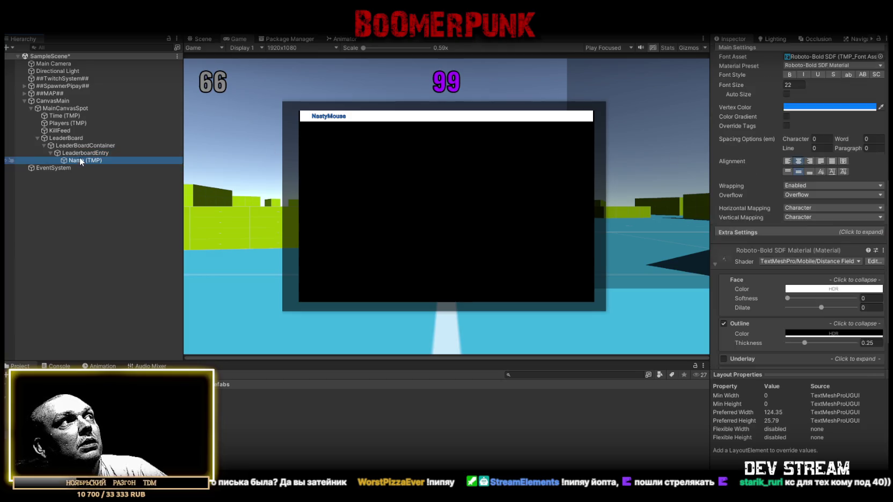
key("ctrl+d")
left_click(86, 167)
left_click(86, 168)
double_click(106, 168)
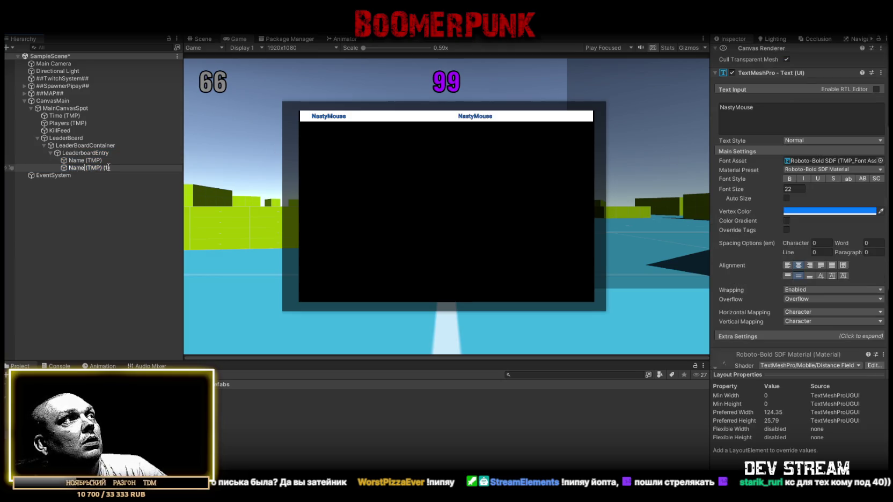
key("BackSpace")
key("BackSpace")
left_click_drag(102, 168, 84, 170)
key("Right")
key("ctrl+a")
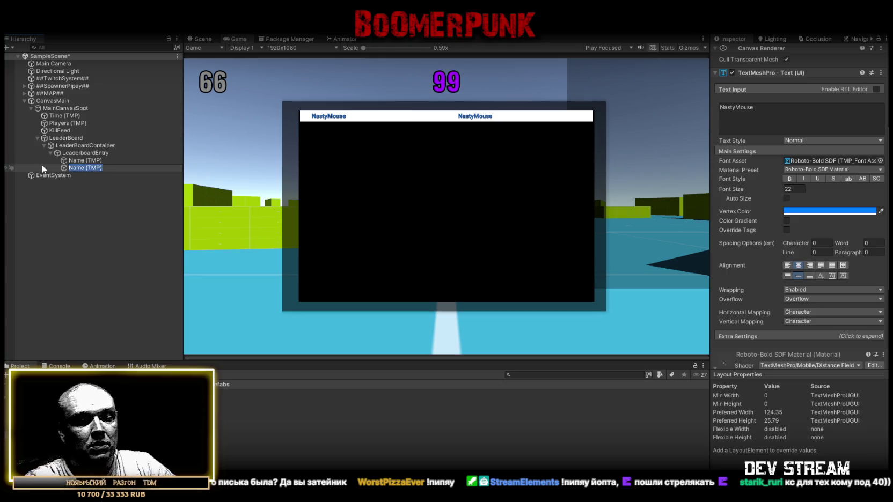